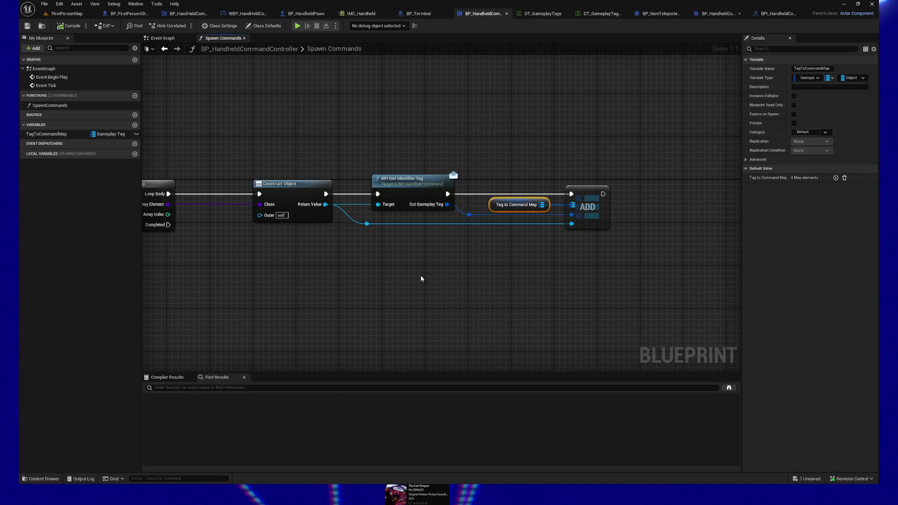
- Move the Construct Object through ADD nodes left beside For Each Loop and save the controller Blueprint
mouse_move(414, 287)
left_mouse_down()
mouse_move(431, 265)
mouse_move(477, 260)
left_mouse_up()
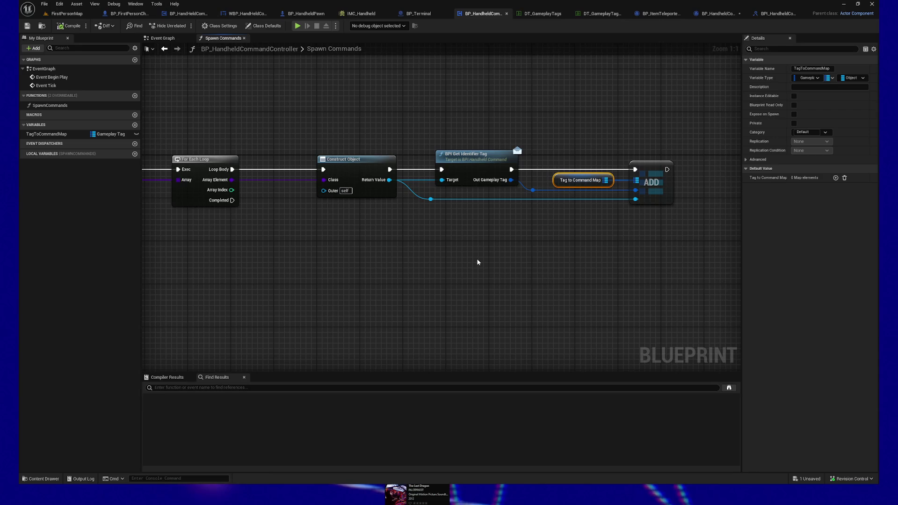
mouse_move(356, 264)
left_mouse_down()
mouse_move(445, 264)
mouse_move(404, 263)
left_mouse_up()
scroll(405, 264, "down", 1)
left_click_drag(351, 141, 708, 249)
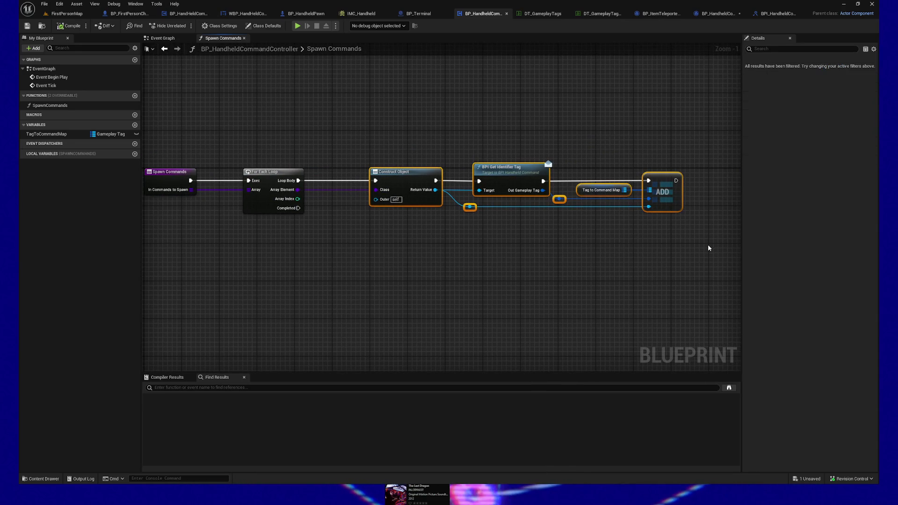
left_click_drag(514, 184, 488, 185)
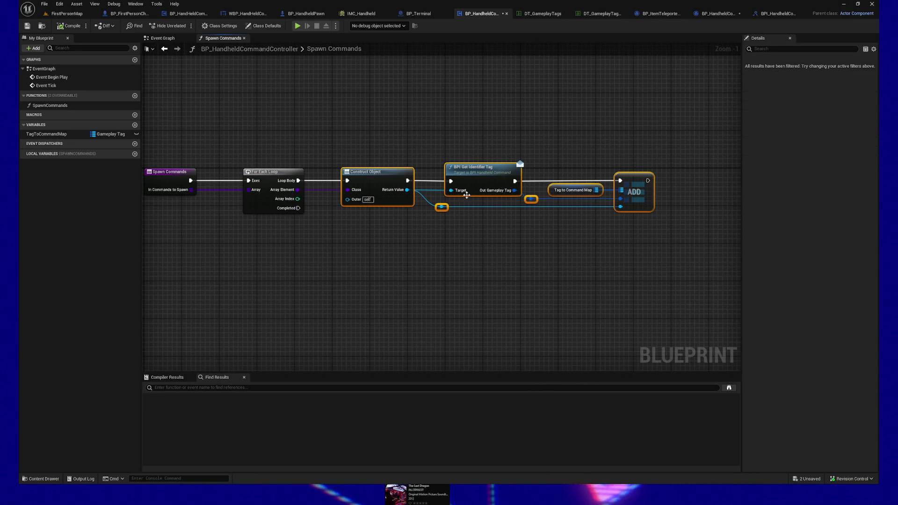
left_click(335, 280)
left_click_drag(335, 281, 360, 279)
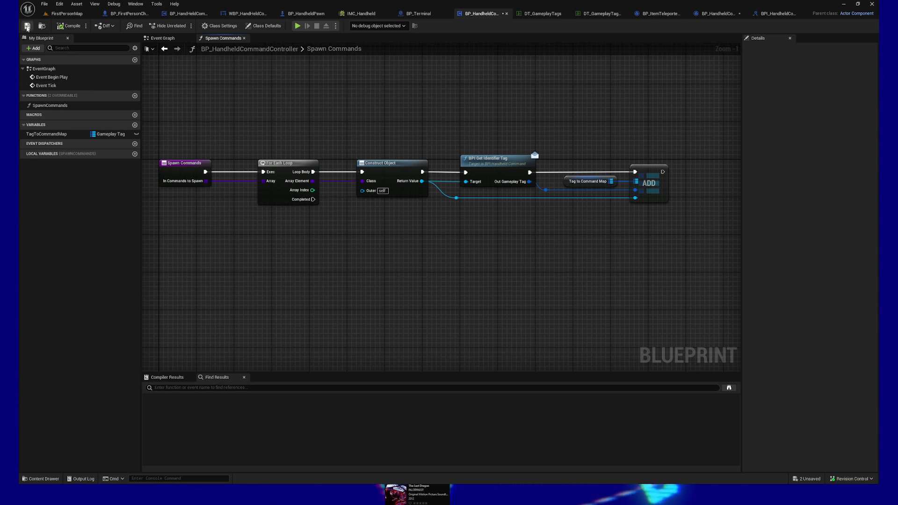
left_click(27, 27)
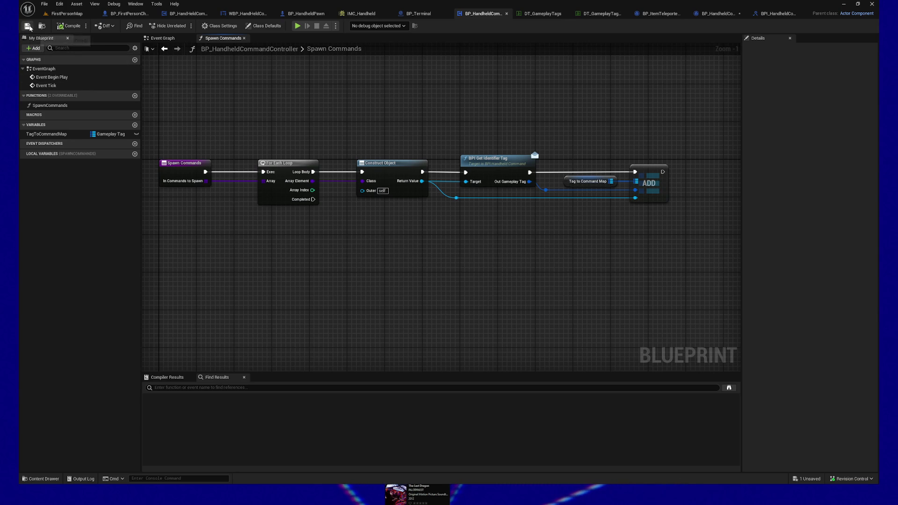
- Add a BP_HandheldCommandController component to BP_HandheldPawn, keeping its default name
left_click(304, 13)
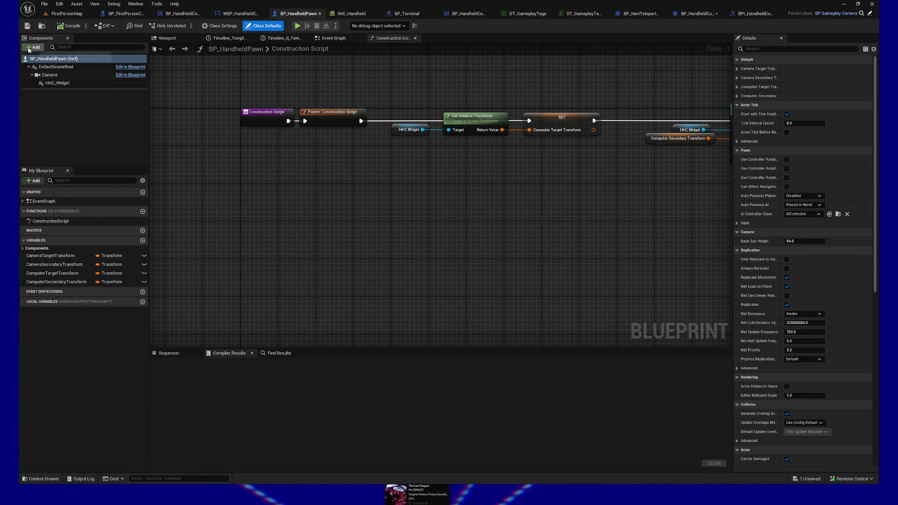
left_click(34, 47)
type("bp_")
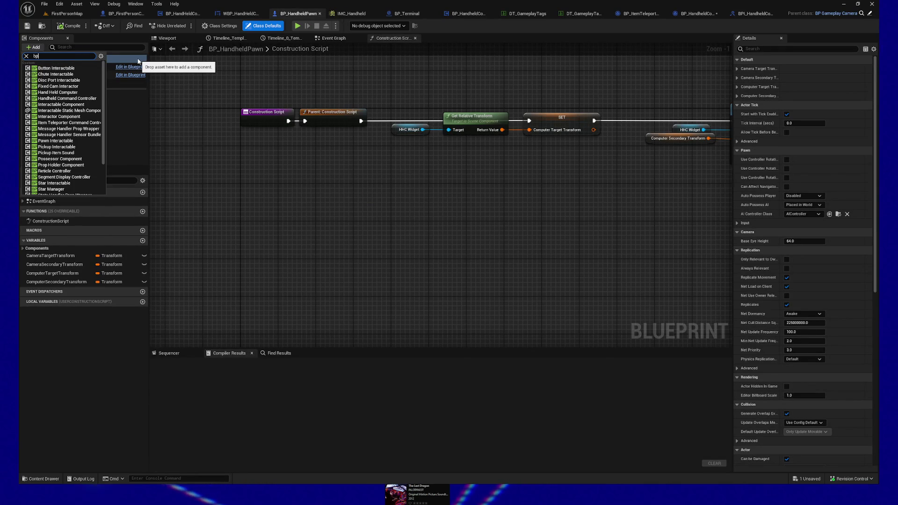
type("handheld")
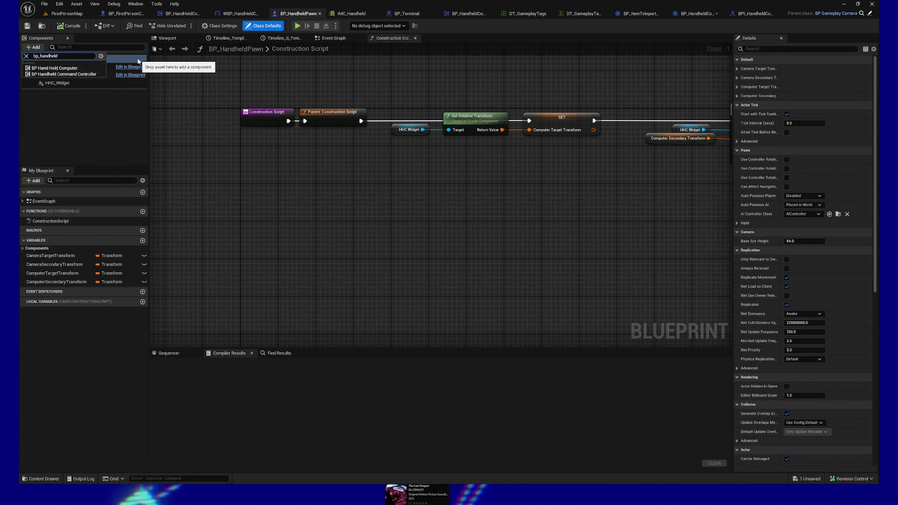
left_click(89, 76)
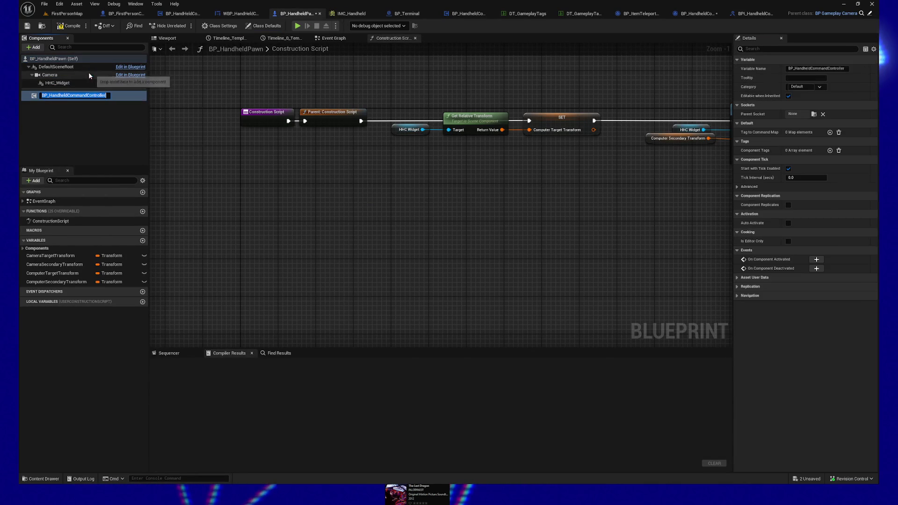
left_click(89, 113)
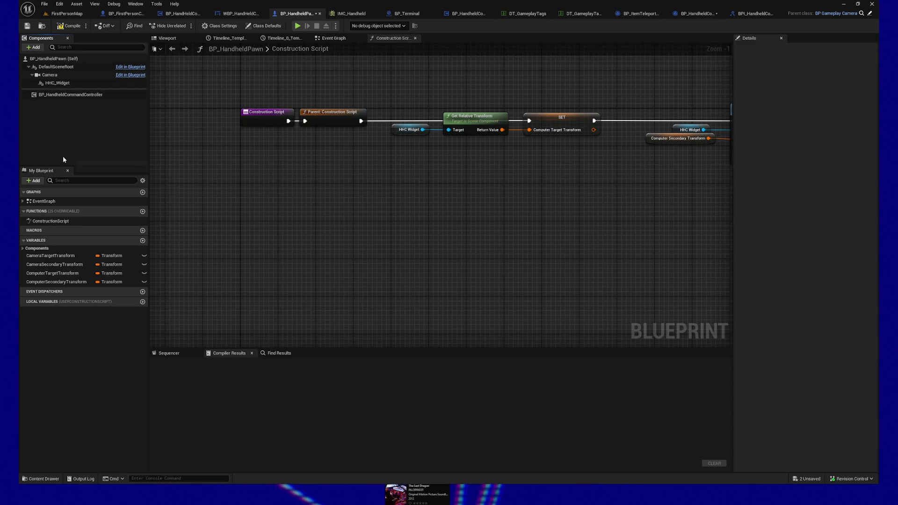
- Compile the pawn and create a new variable named DesiredCommands
left_click(72, 28)
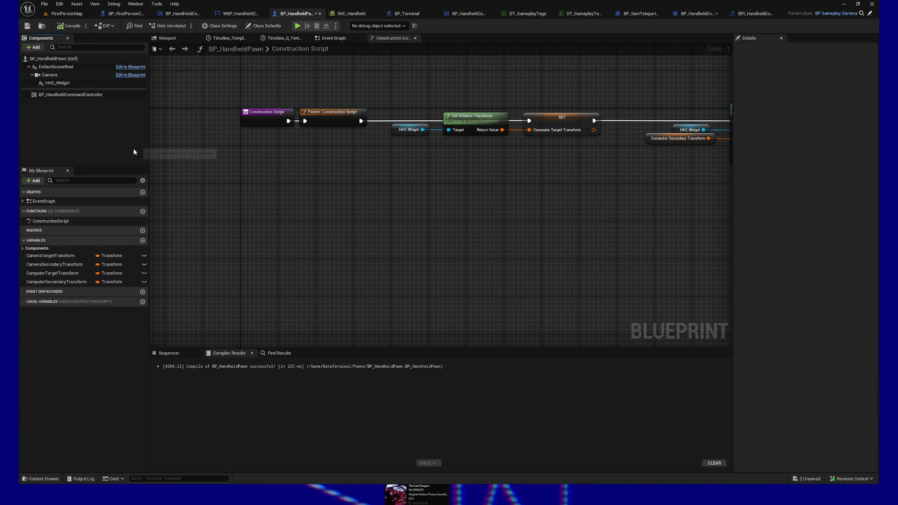
left_click(143, 241)
type("Commands")
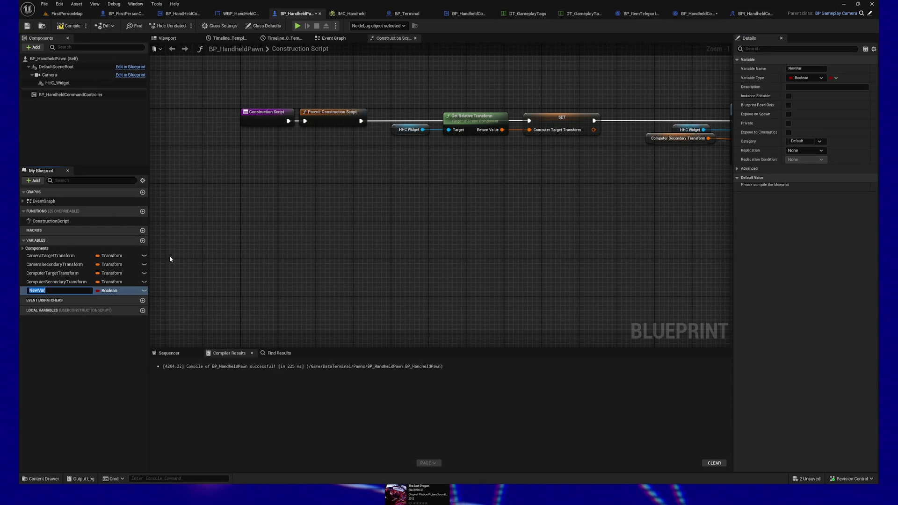
key("BackSpace")
key("BackSpace")
key("BackSpace")
type("Del")
type("s")
type("Commands")
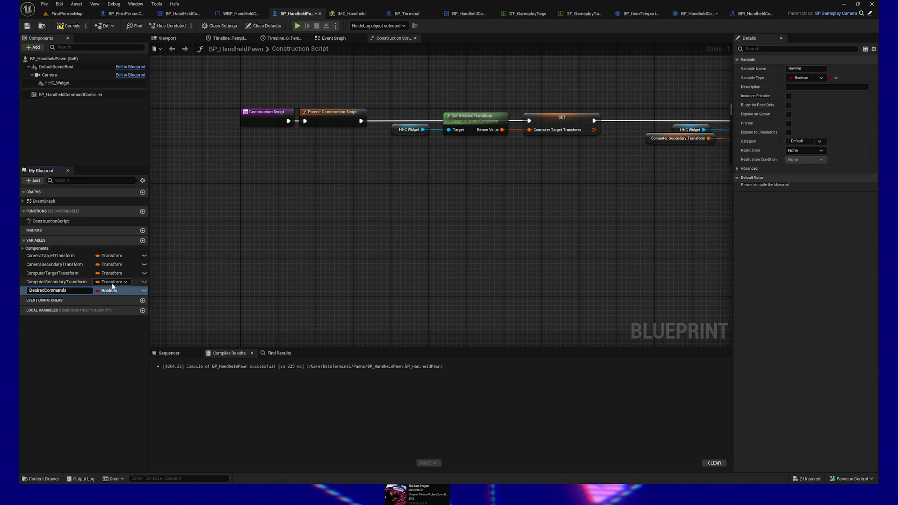
key("Return")
- Make DesiredCommands an array of BP Handheld Command classes and compile
left_click(122, 291)
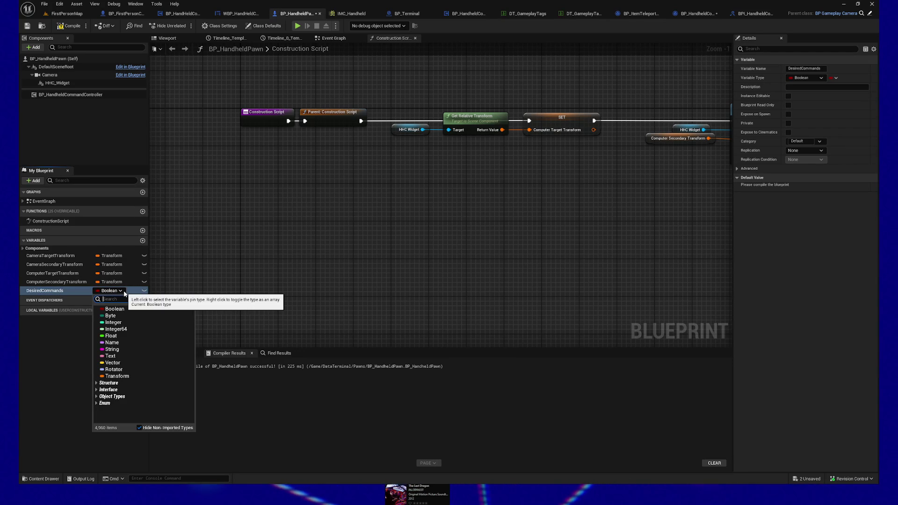
type("bp_ha")
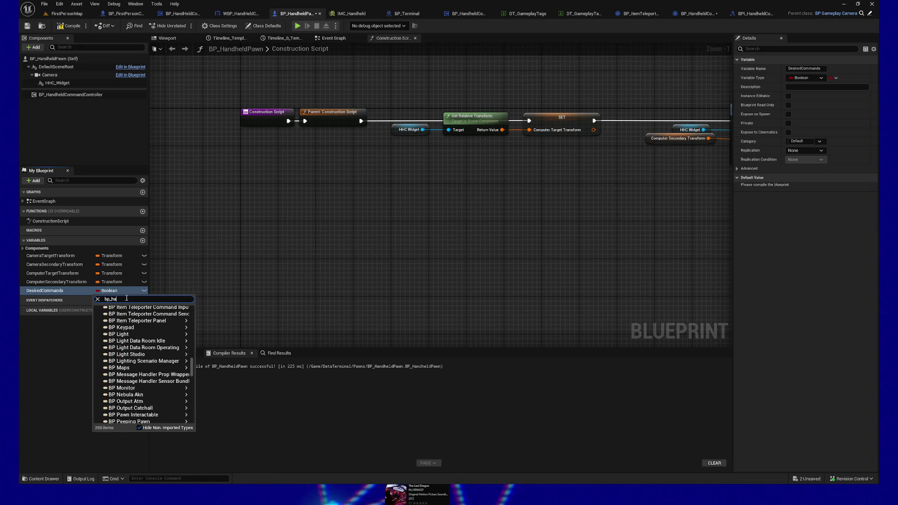
type("ndheld")
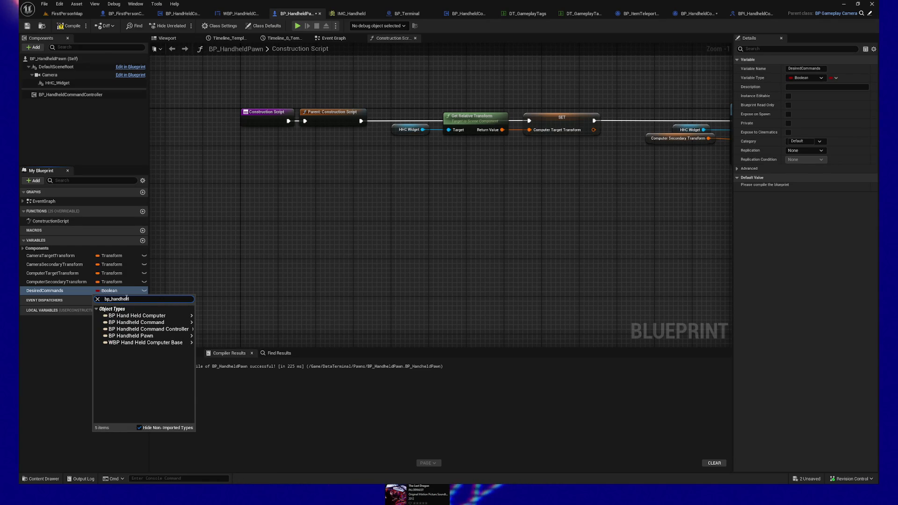
mouse_move(150, 323)
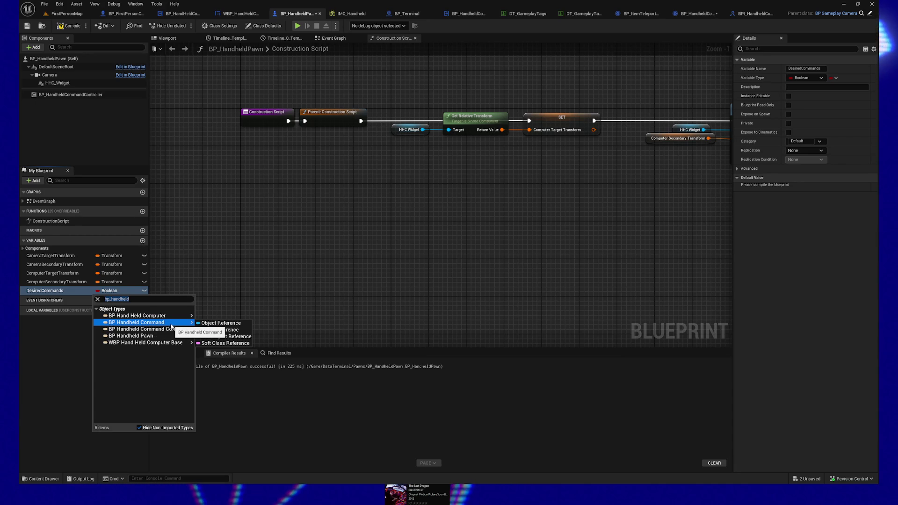
key("Escape")
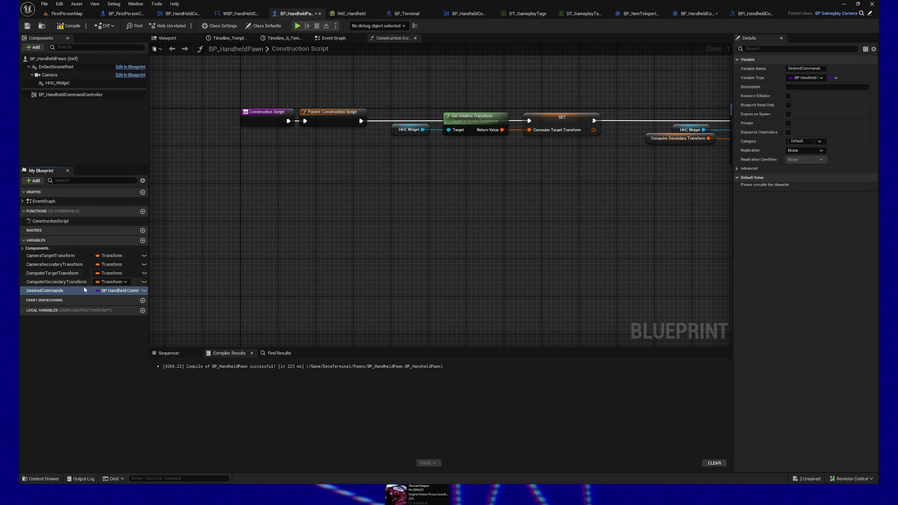
left_click(835, 77)
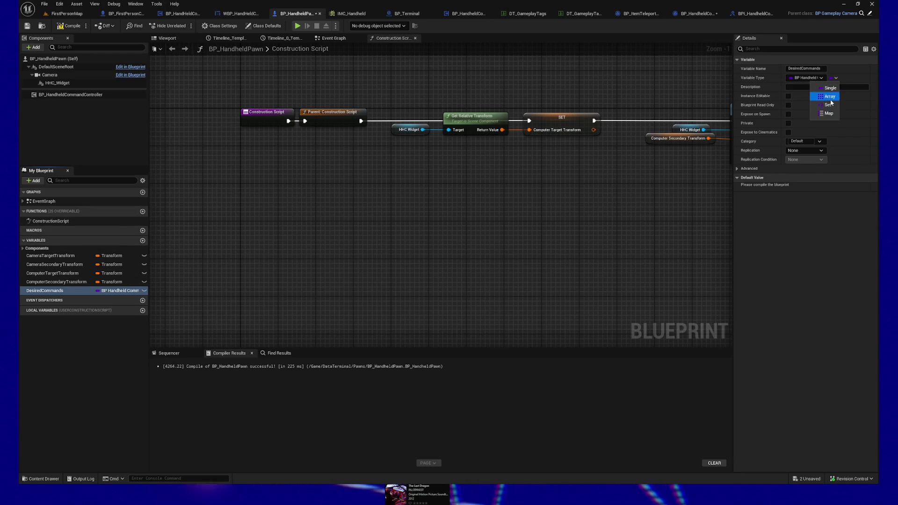
left_click(824, 94)
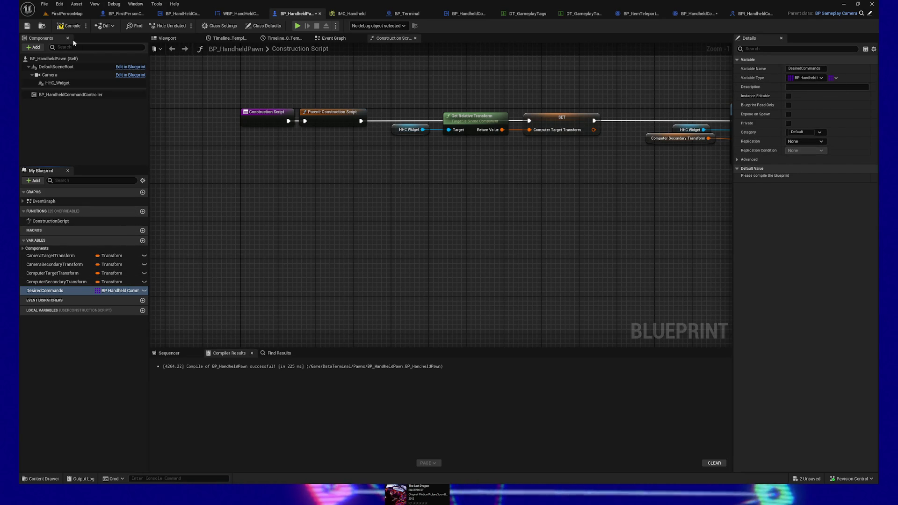
left_click(71, 27)
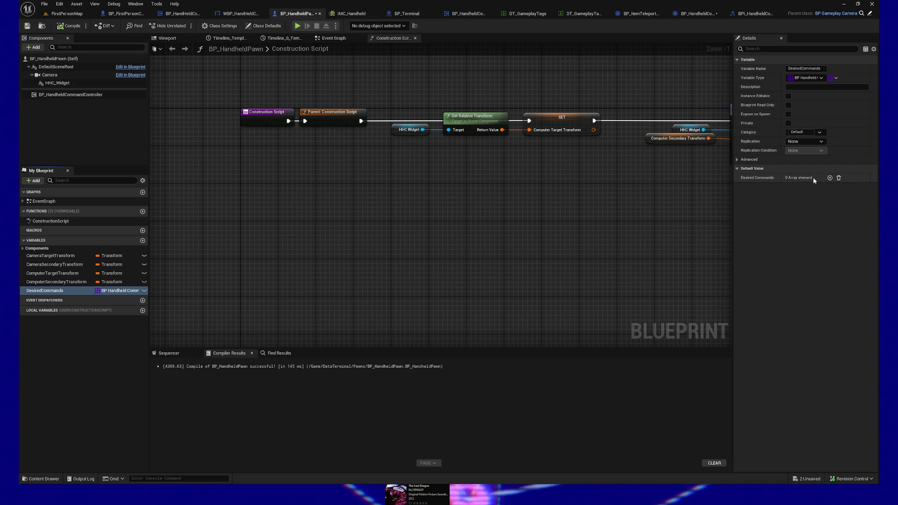
- Add one empty element to DesiredCommands, then compile and save the pawn
left_click(831, 178)
left_click(801, 187)
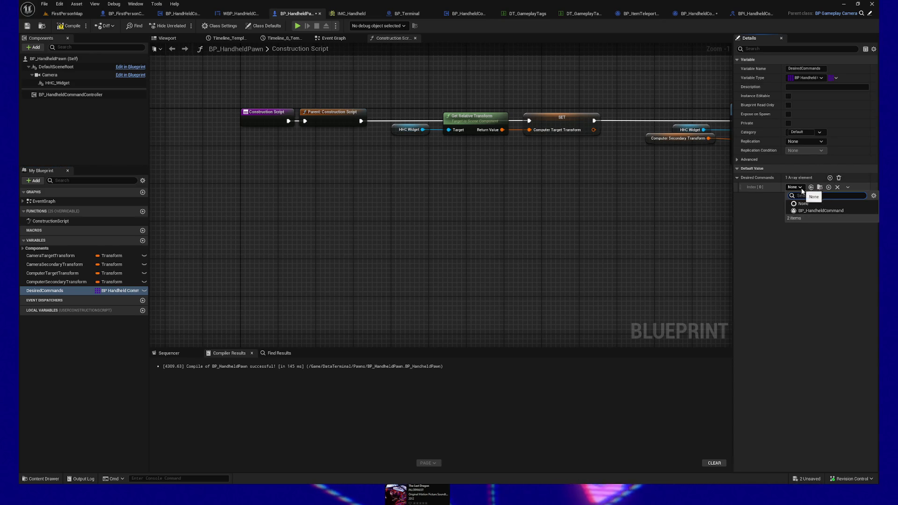
left_click(737, 209)
left_click(70, 26)
left_click(28, 26)
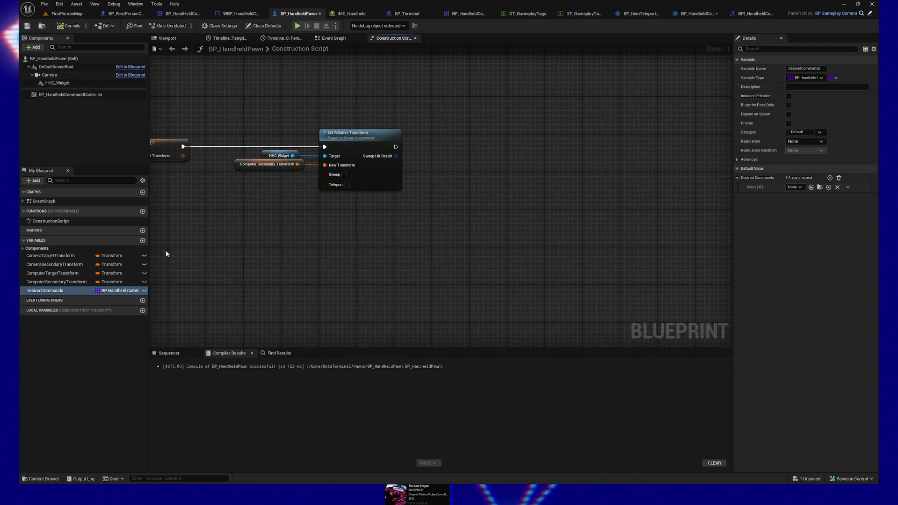
- Call Spawn Commands on the command controller getter and place a DesiredCommands getter
left_click_drag(70, 94, 461, 146)
left_click_drag(528, 149, 602, 148)
type("spawn")
key("Return")
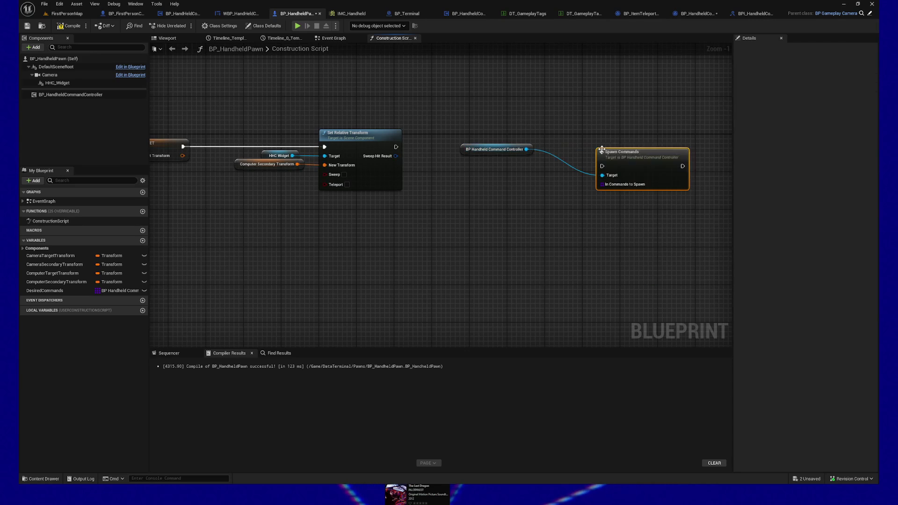
left_click(479, 155)
left_click_drag(480, 155, 506, 180)
left_click_drag(497, 138, 655, 228)
mouse_move(67, 292)
left_mouse_down()
mouse_move(510, 189)
mouse_move(547, 201)
mouse_move(505, 184)
mouse_move(603, 184)
left_mouse_up()
- Run Spawn Commands after Set Relative Transform and straighten the connected nodes
mouse_move(396, 149)
left_mouse_down()
mouse_move(602, 151)
mouse_move(602, 159)
mouse_move(501, 145)
mouse_move(397, 146)
mouse_move(602, 166)
left_mouse_up()
left_click(631, 152)
left_click(385, 141, "ctrl")
key("q")
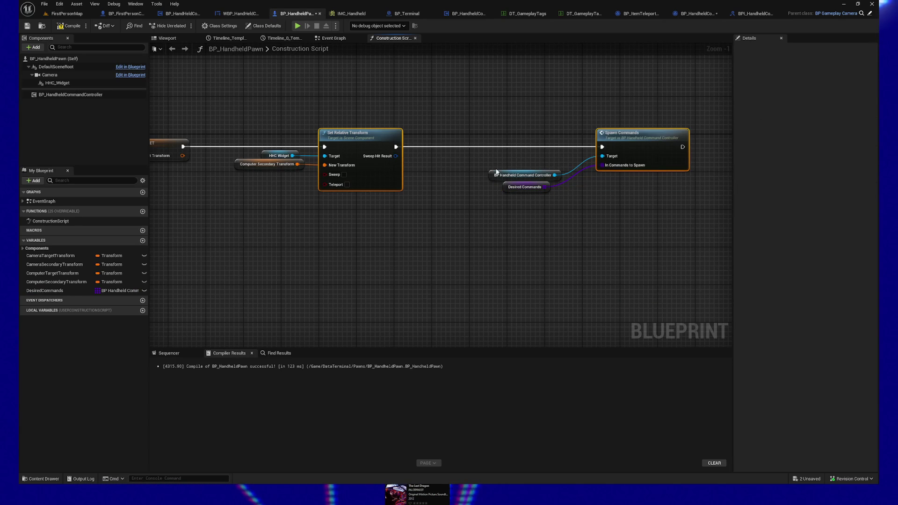
left_click_drag(496, 157, 565, 218)
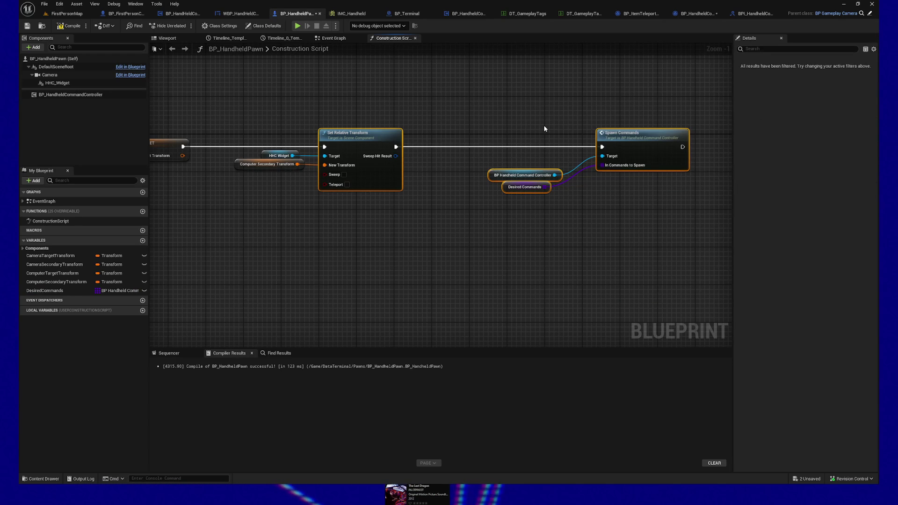
key("q")
mouse_move(482, 115)
left_mouse_down()
mouse_move(589, 220)
mouse_move(573, 207)
left_mouse_up()
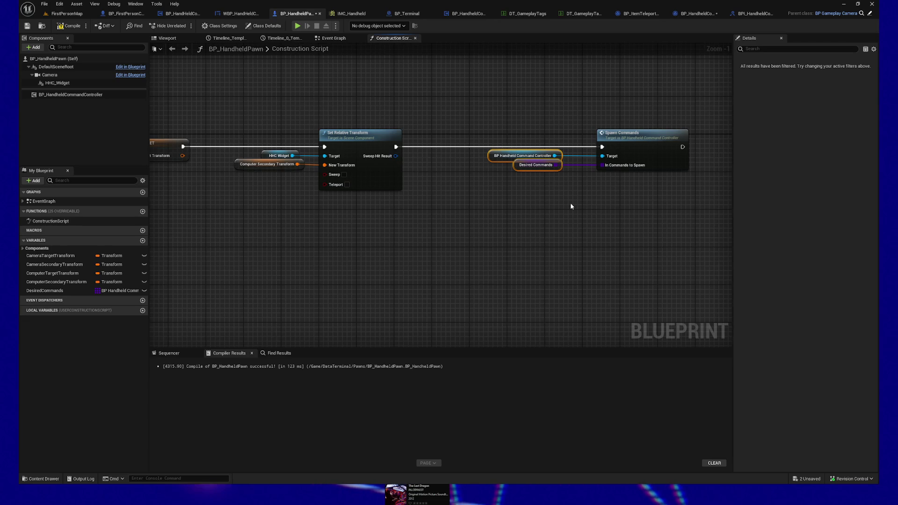
- Save BP_HandheldPawn and save all remaining unsaved assets
mouse_move(466, 239)
left_mouse_down()
mouse_move(469, 230)
mouse_move(585, 228)
left_mouse_up()
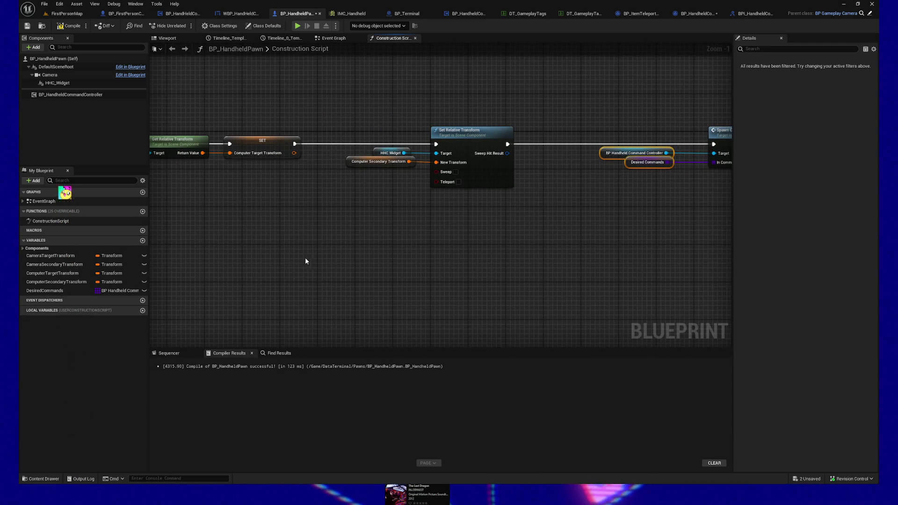
left_click_drag(306, 261, 449, 268)
left_click(31, 25)
key("ctrl+shift+s")
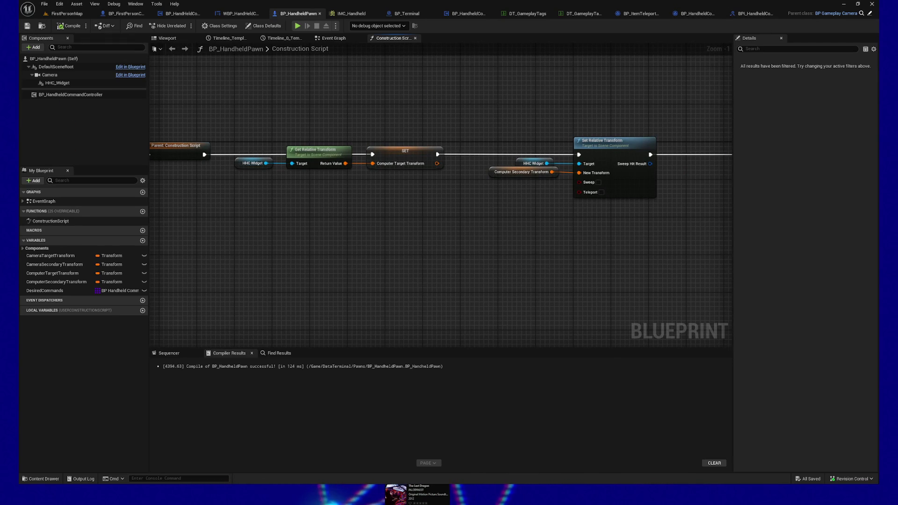
left_click_drag(610, 256, 632, 251)
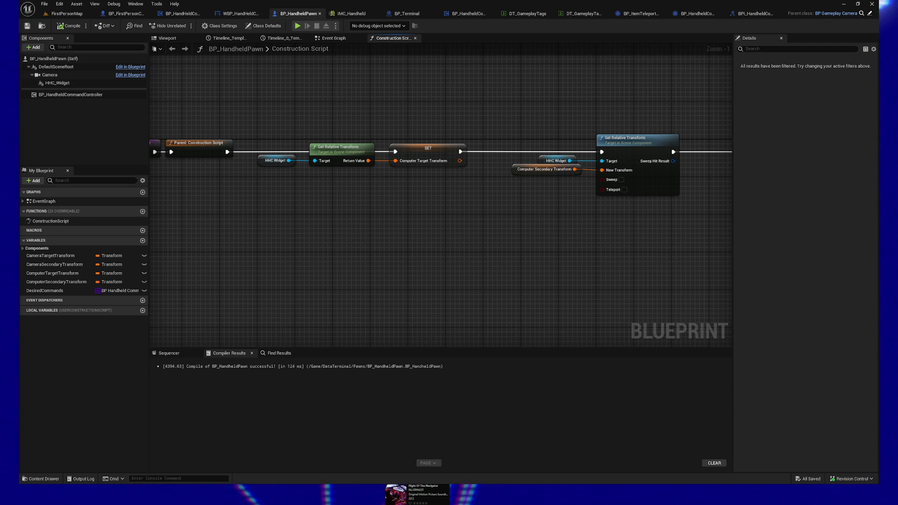
mouse_move(452, 249)
left_mouse_down()
mouse_move(422, 262)
mouse_move(437, 263)
left_mouse_up()
- Nudge the controller and DesiredCommands getters into line with Spawn Commands, saving BP_HandheldPawn
left_click(27, 26)
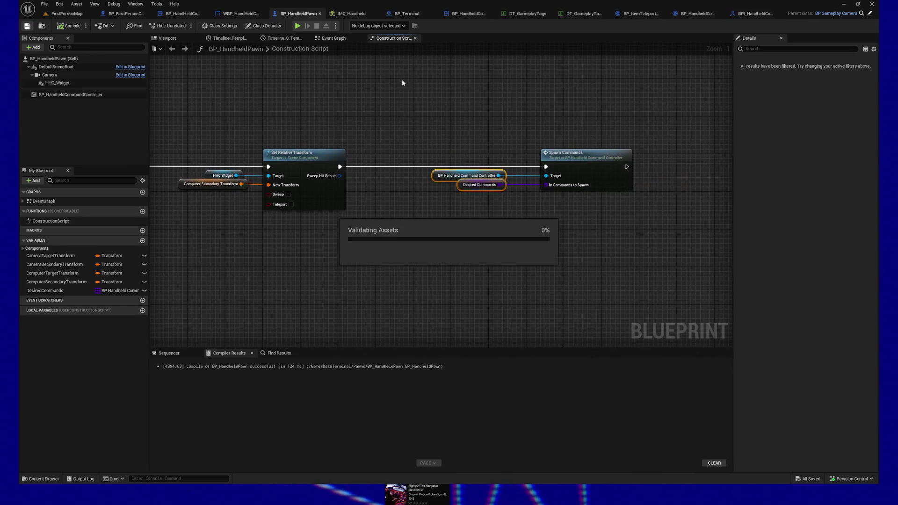
left_click_drag(516, 103, 504, 101)
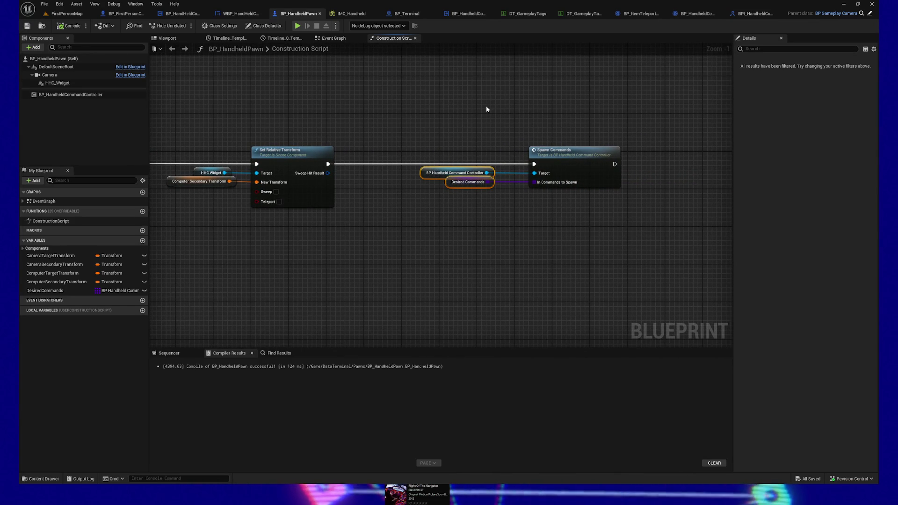
left_click_drag(431, 117, 447, 118)
key("Right")
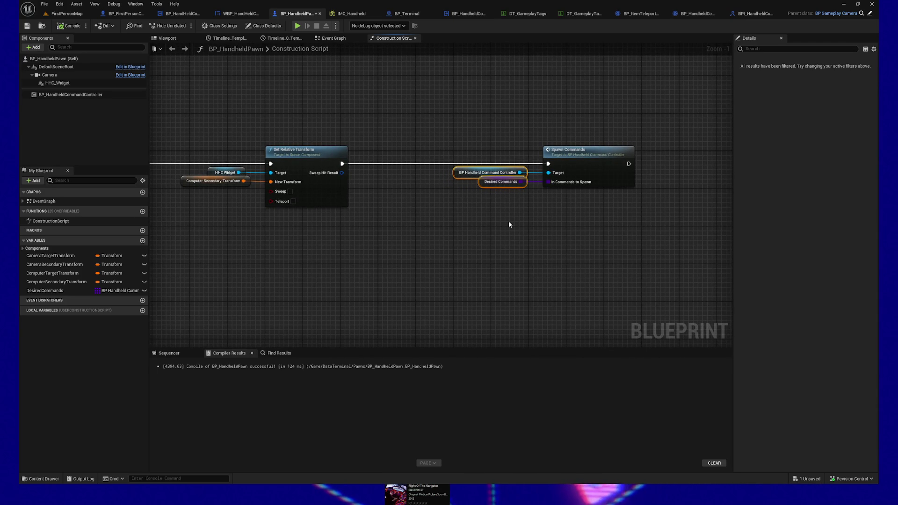
left_click_drag(419, 133, 625, 217)
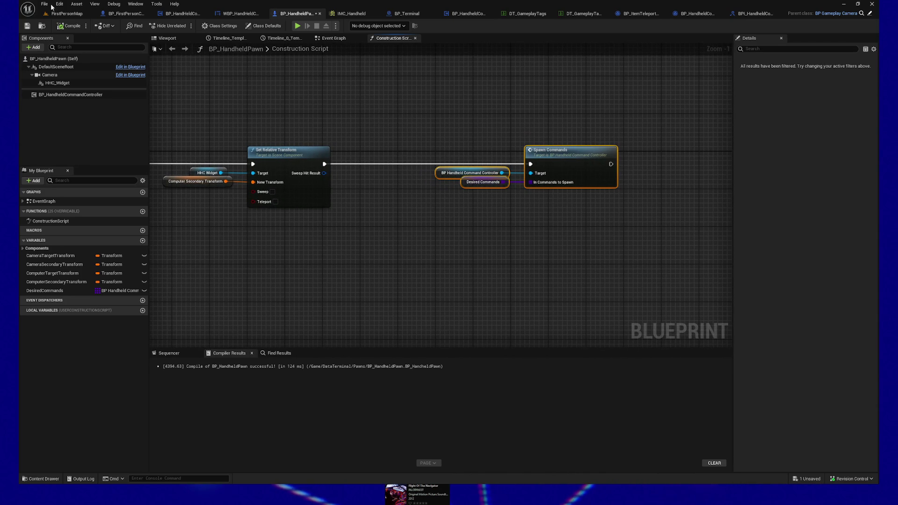
left_click(30, 26)
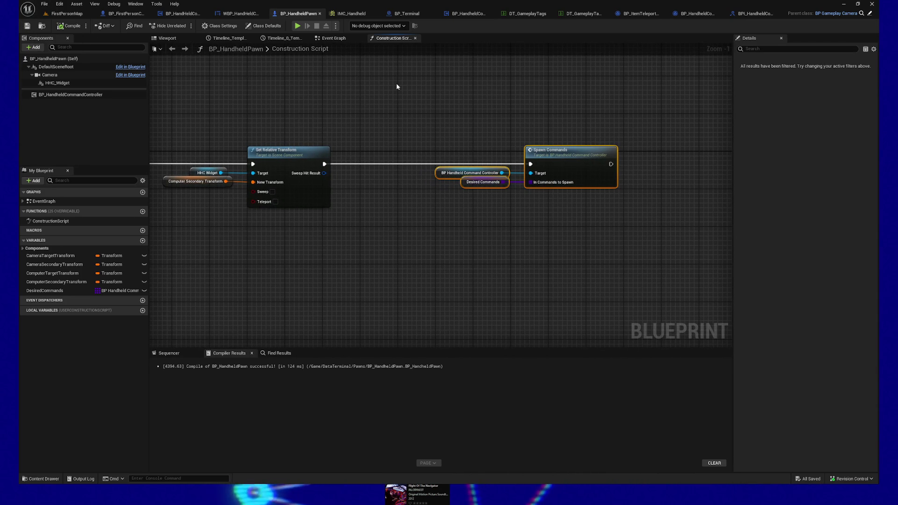
left_click_drag(471, 107, 447, 103)
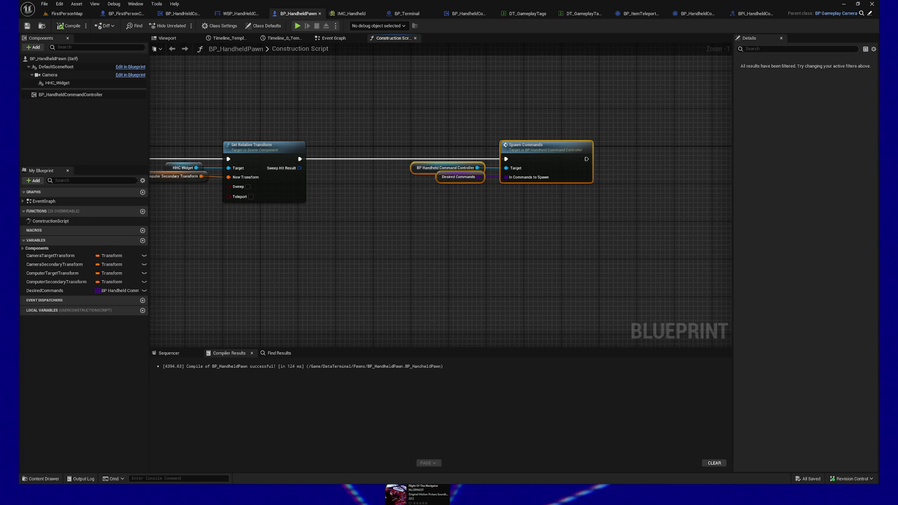
left_click(447, 246)
left_click_drag(447, 247, 430, 266)
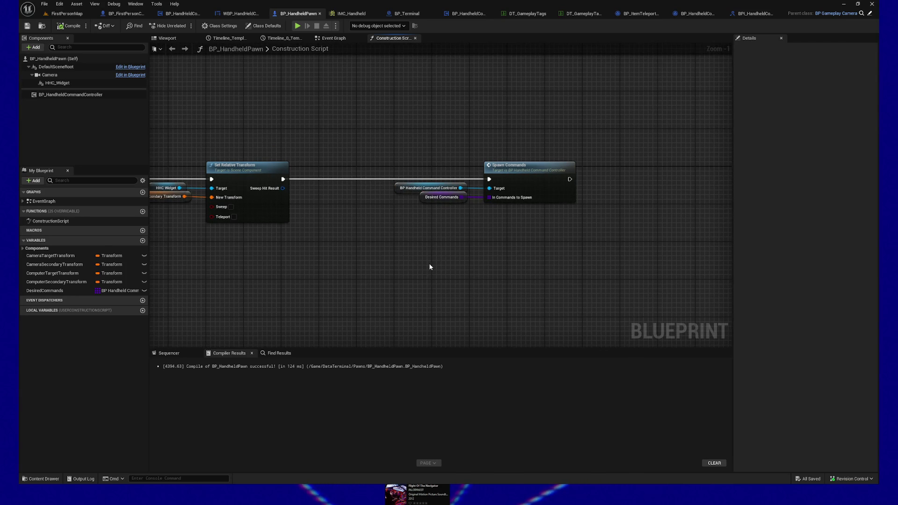
left_click_drag(326, 151, 376, 142)
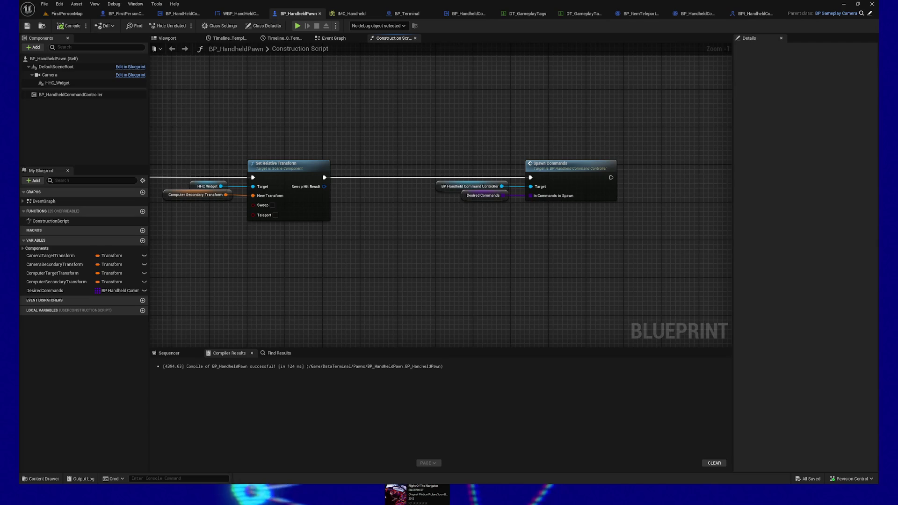
mouse_move(462, 95)
left_mouse_down()
mouse_move(540, 88)
mouse_move(482, 115)
mouse_move(491, 81)
left_mouse_up()
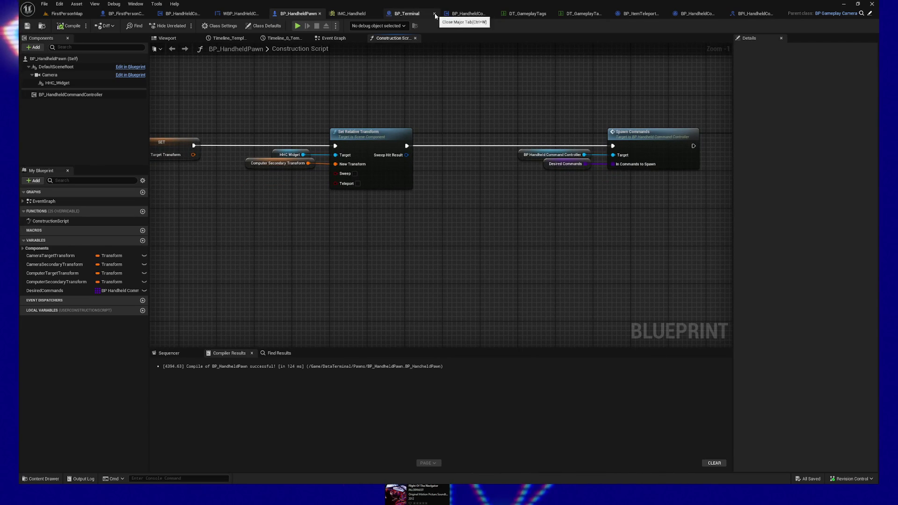
- Close BP_Terminal and bring up BP_HandheldCommand's actions in the HandheldComputerCommands folder
left_click(434, 14)
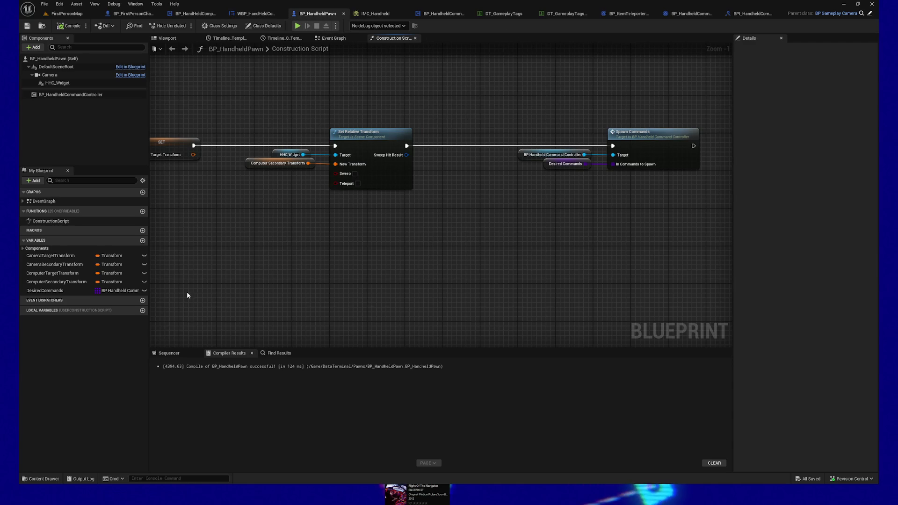
left_click(57, 474)
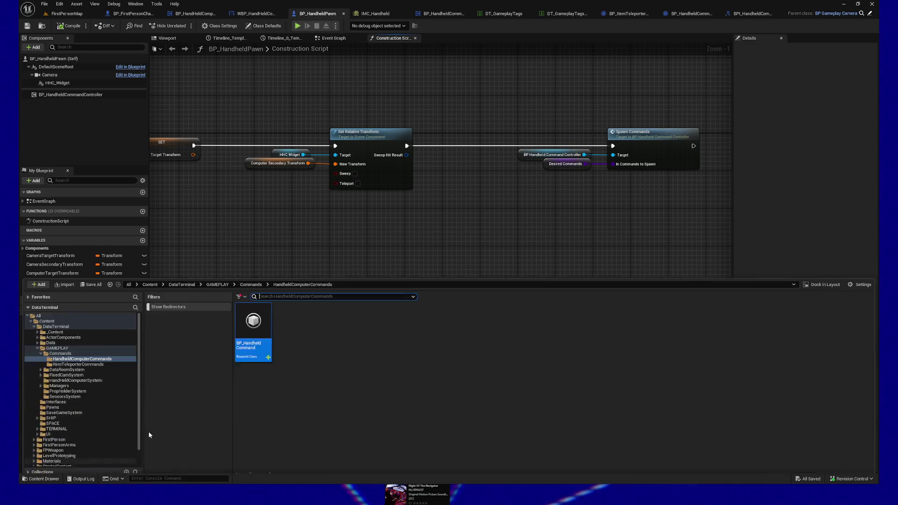
right_click(256, 318)
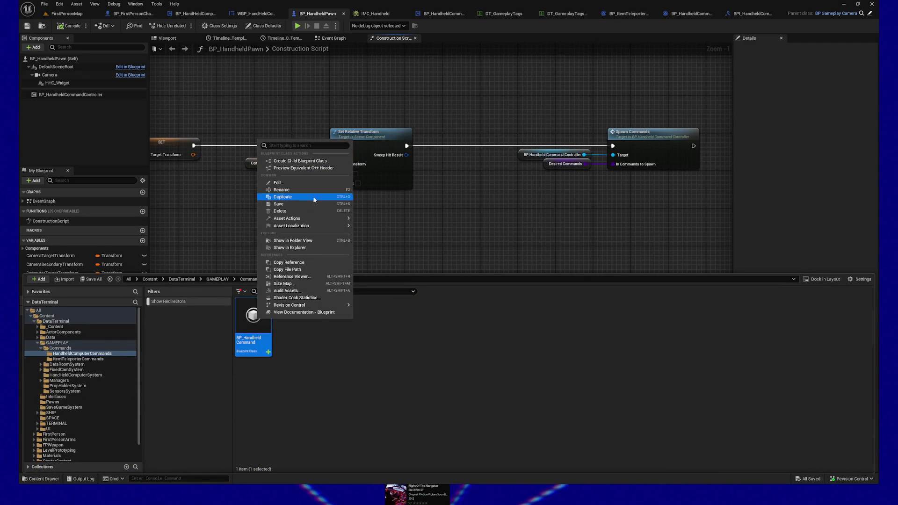
- Create child Blueprint BP_HandheldCommand_Use, then switch to the DT_GameplayTagsCommands table
left_click(310, 161)
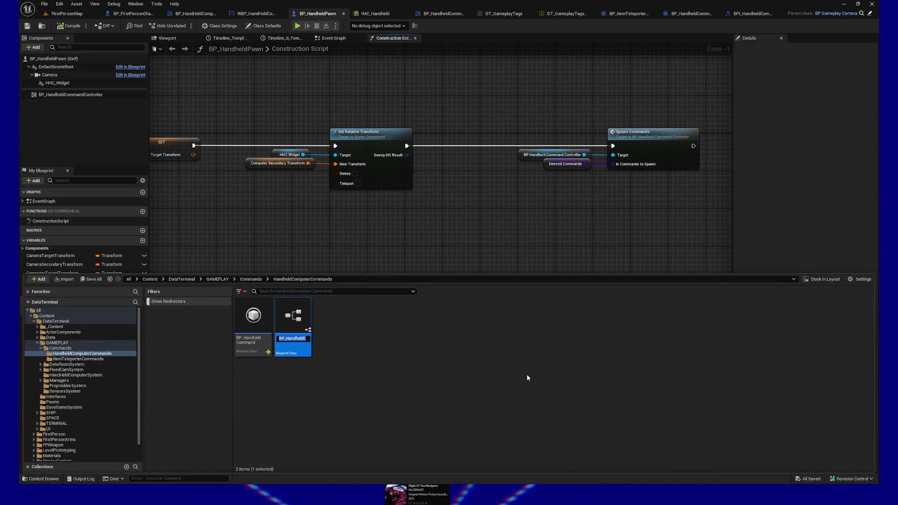
key("BackSpace")
key("BackSpace")
key("BackSpace")
type("Use")
key("Return")
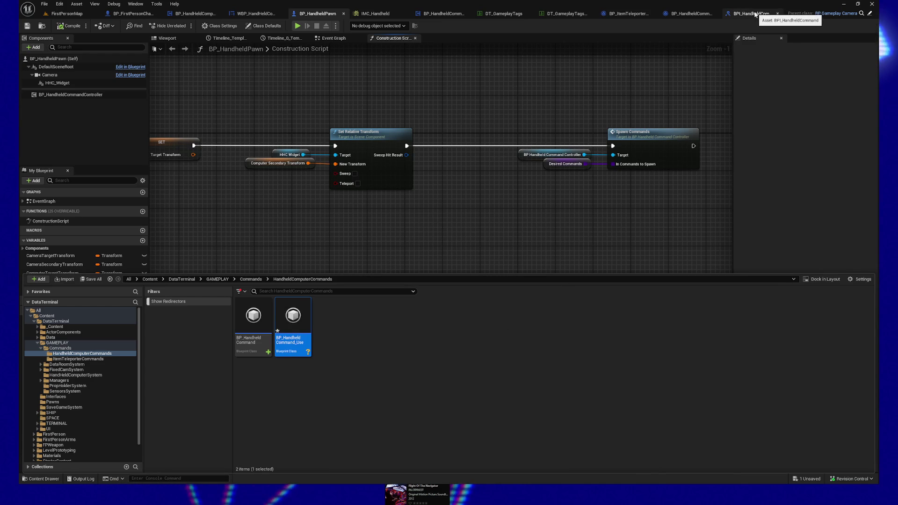
left_click(575, 17)
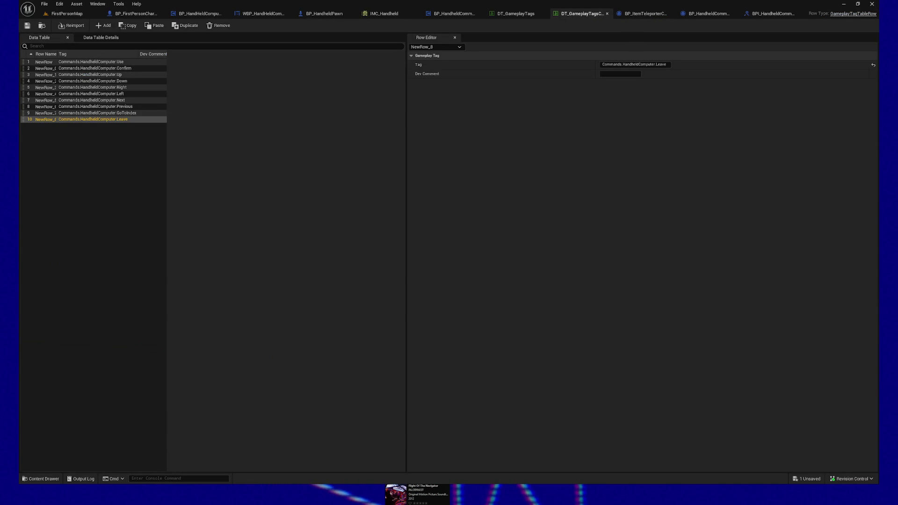
- Create a child of BP_HandheldCommand named BP_HandheldCommand_Confirm
left_click(41, 478)
left_click(253, 356)
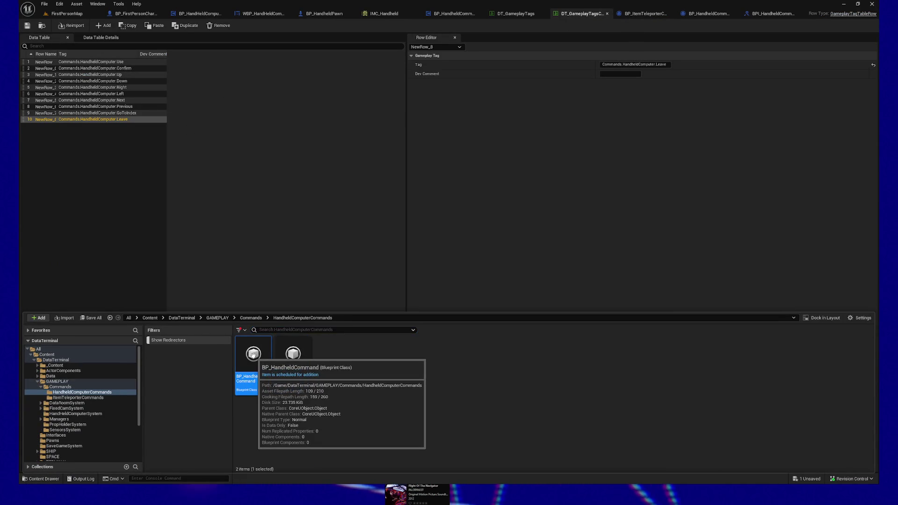
right_click(253, 356)
left_click(286, 201)
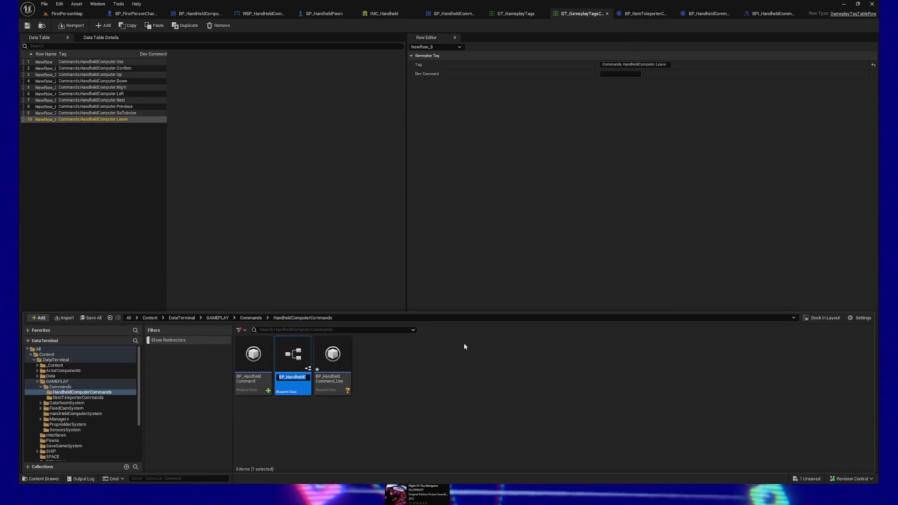
key("End")
key("BackSpace")
key("BackSpace")
key("BackSpace")
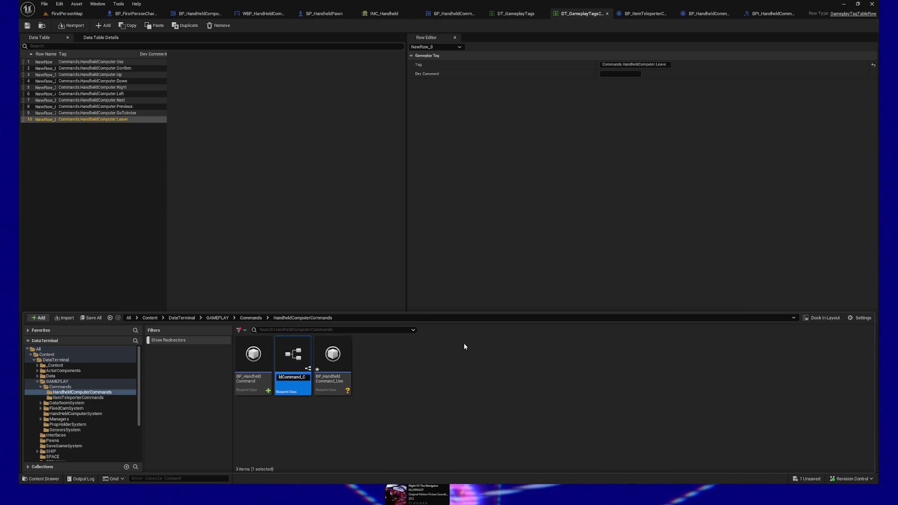
type("rm")
key("Return")
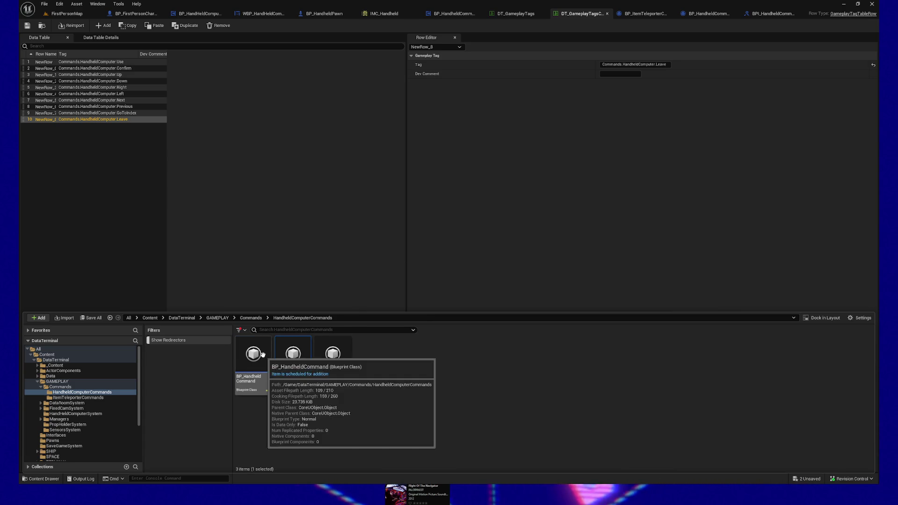
- Add a third child Blueprint and rename a command asset to BP_HandheldCommand_Up
right_click(253, 356)
left_click(314, 197)
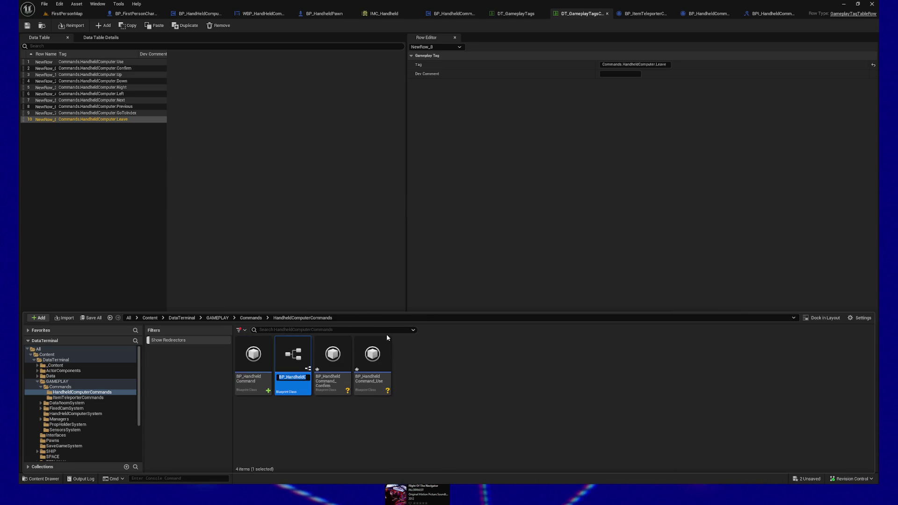
key("End")
key("BackSpace")
key("BackSpace")
key("BackSpace")
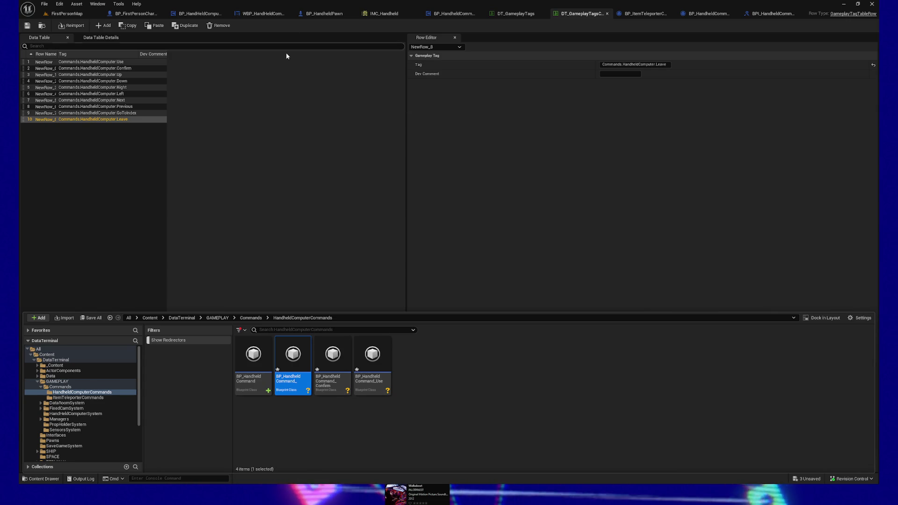
mouse_move(283, 388)
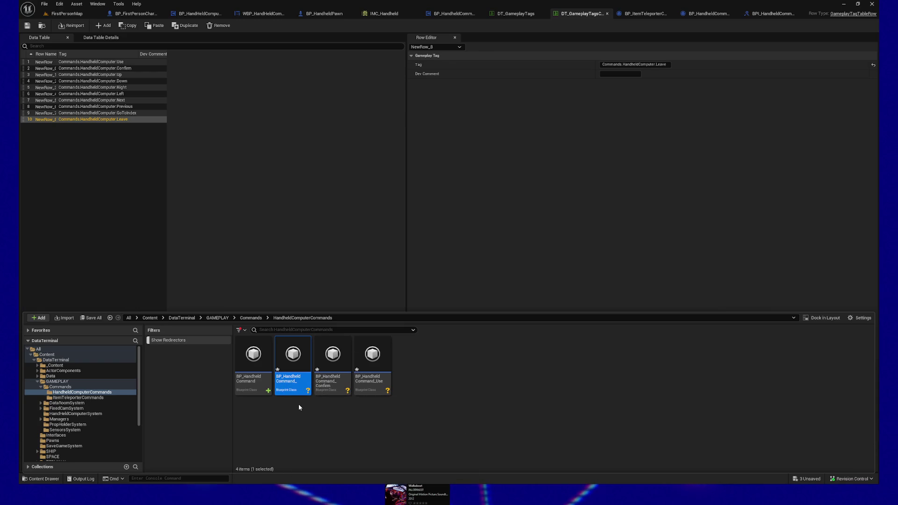
left_click(291, 381)
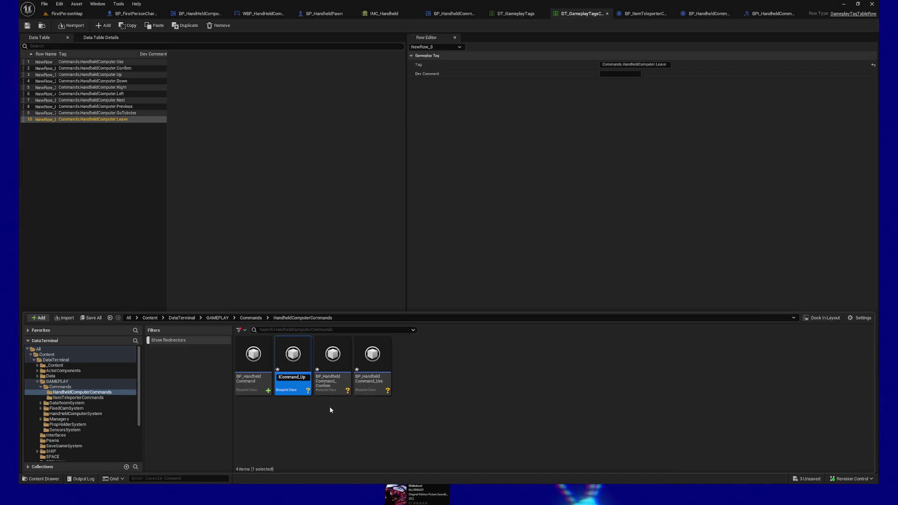
key("Return")
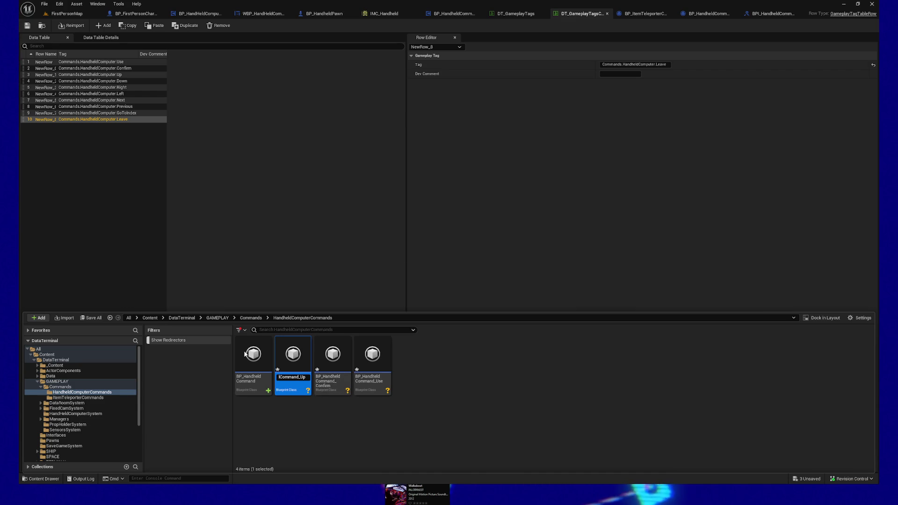
- Create two more children of BP_HandheldCommand, one named BP_HandheldCommand_Right
left_click(244, 356)
right_click(248, 355)
left_click(288, 197)
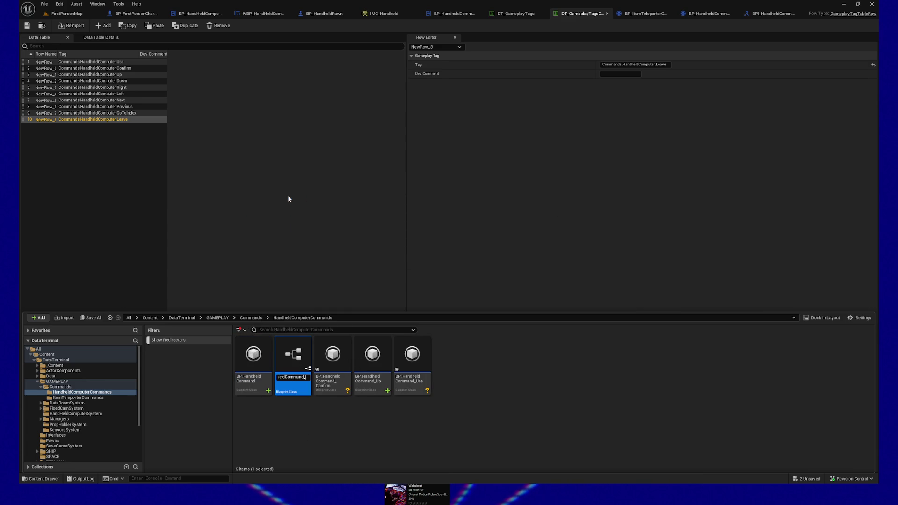
left_click(252, 356)
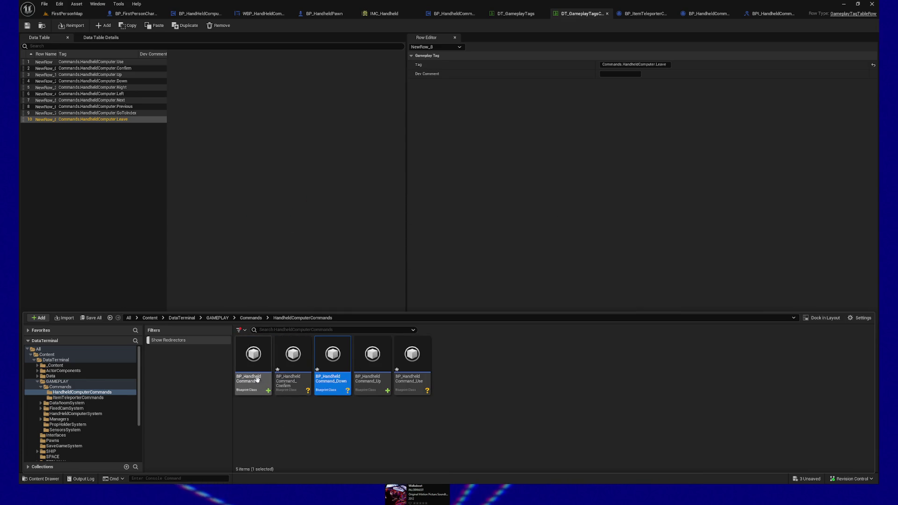
right_click(253, 355)
left_click(289, 217)
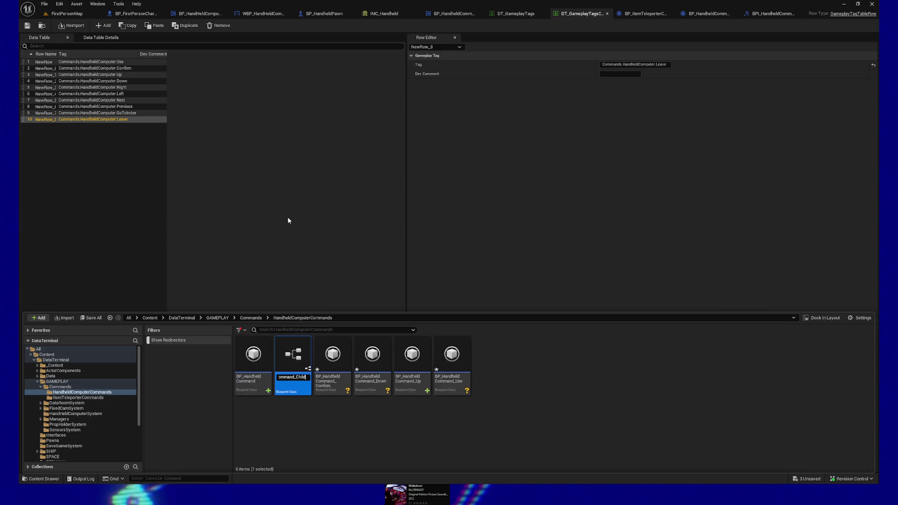
type("Right")
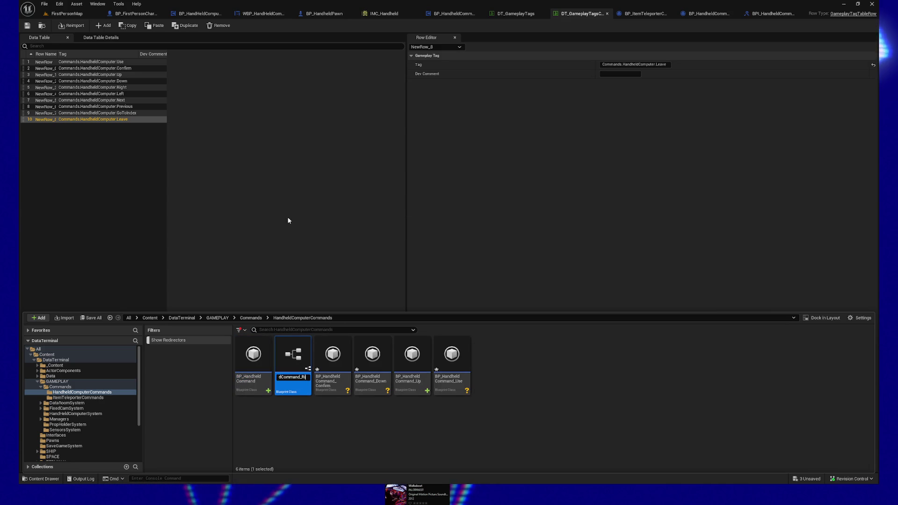
key("Return")
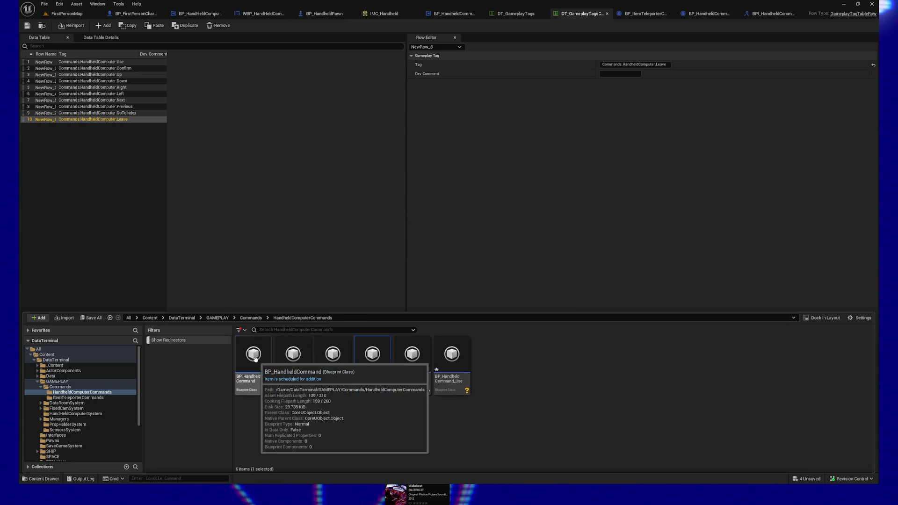
- Create a child Blueprint named BP_HandheldCommand_Left
right_click(253, 355)
left_click(294, 209)
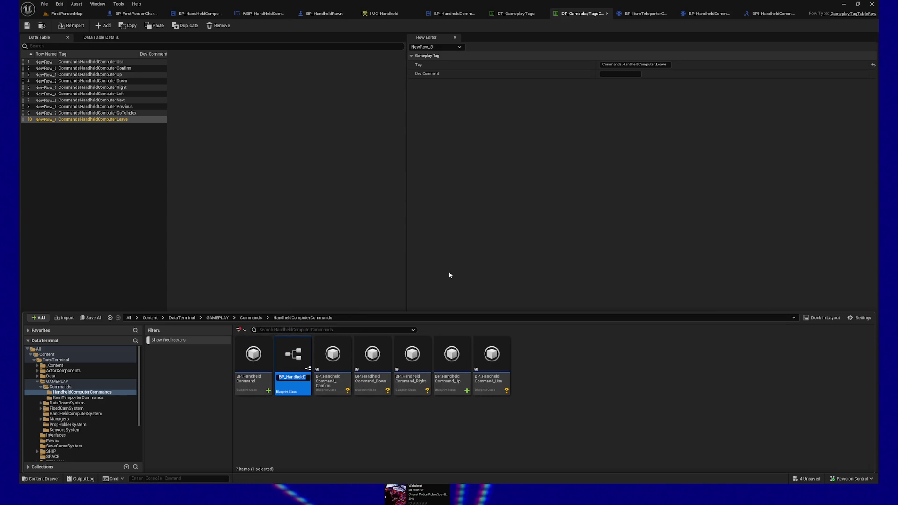
key("ctrl+shift+Left")
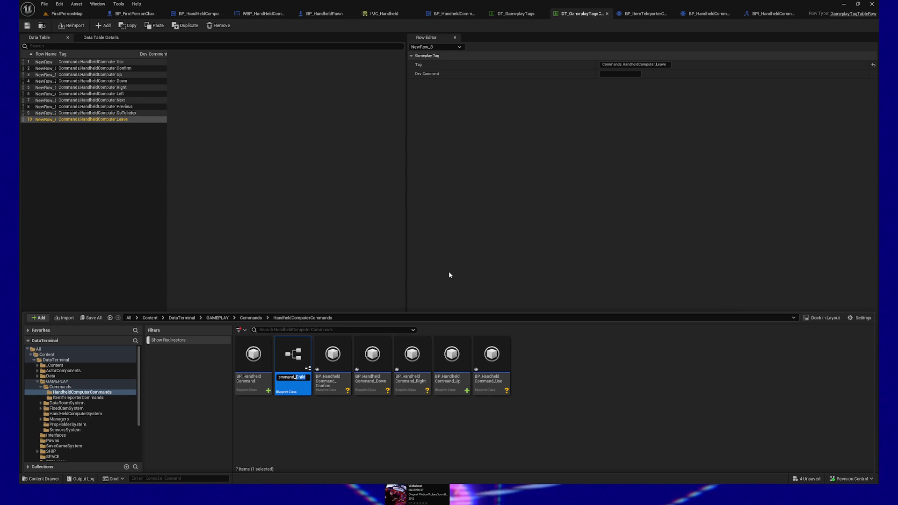
type("eft")
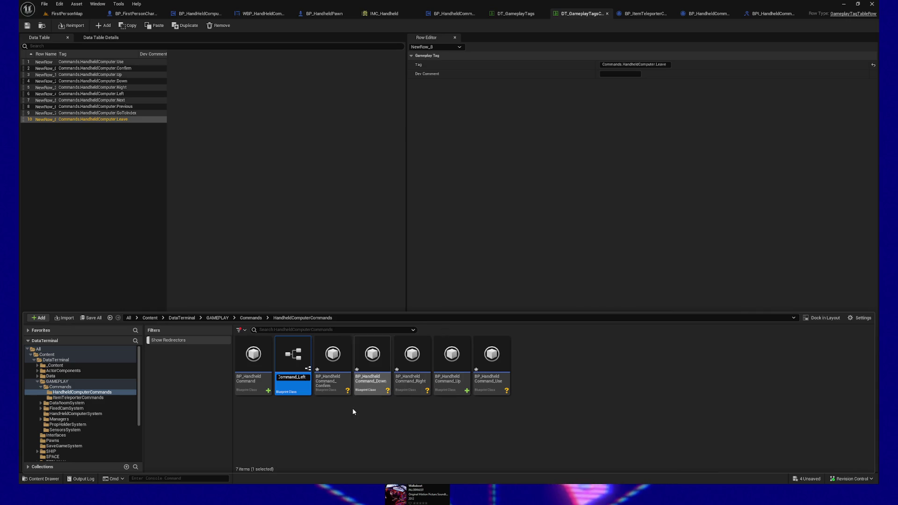
key("Return")
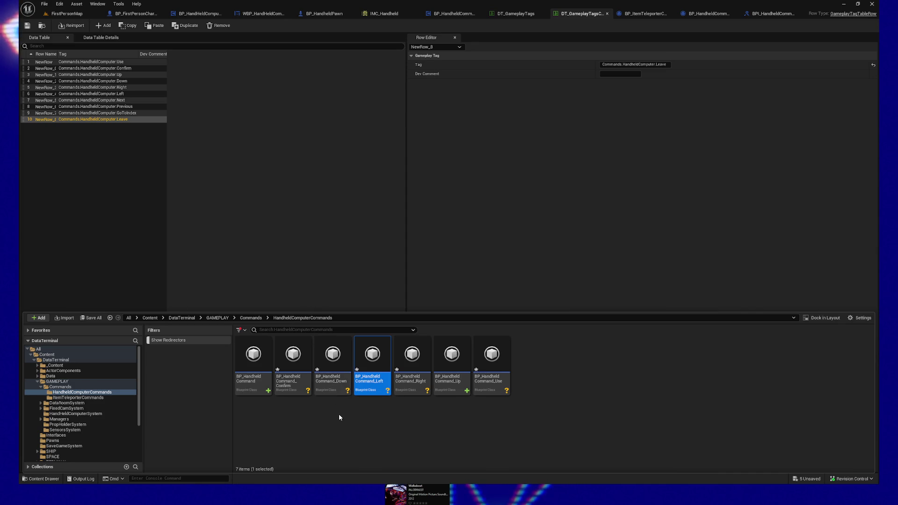
- Create child Blueprints BP_HandheldCommand_Next and BP_HandheldCommand_Previous
left_click(339, 415)
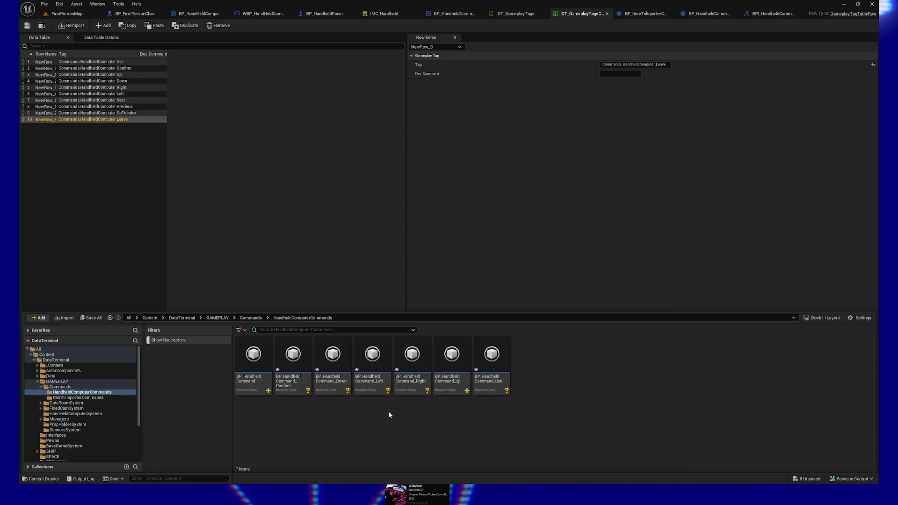
right_click(250, 368)
left_click(301, 210)
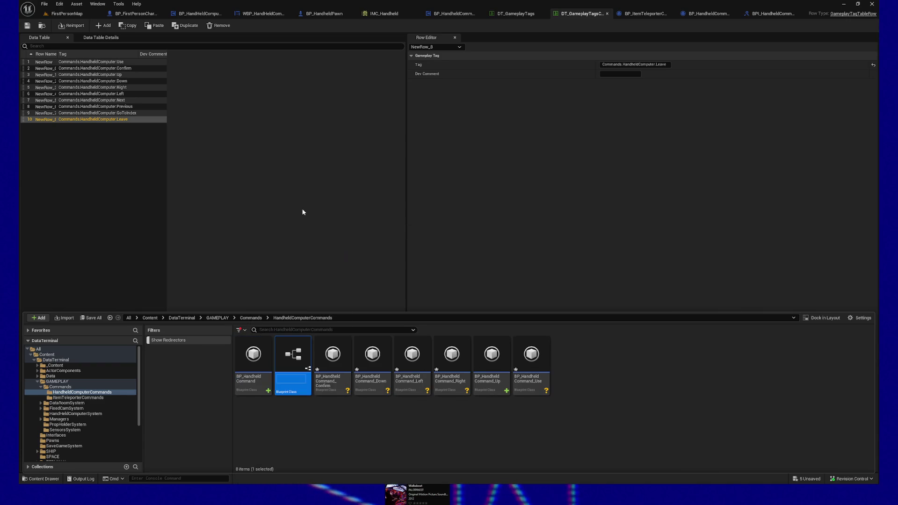
key("End")
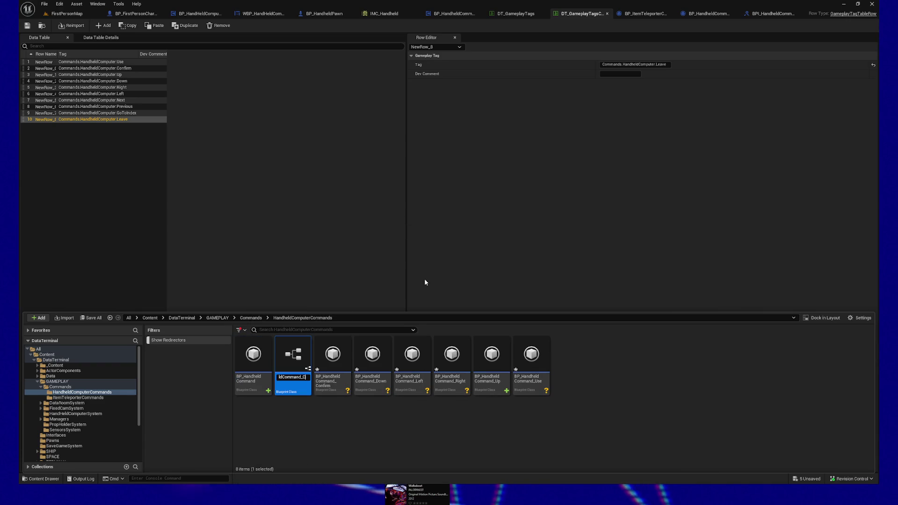
type("Next")
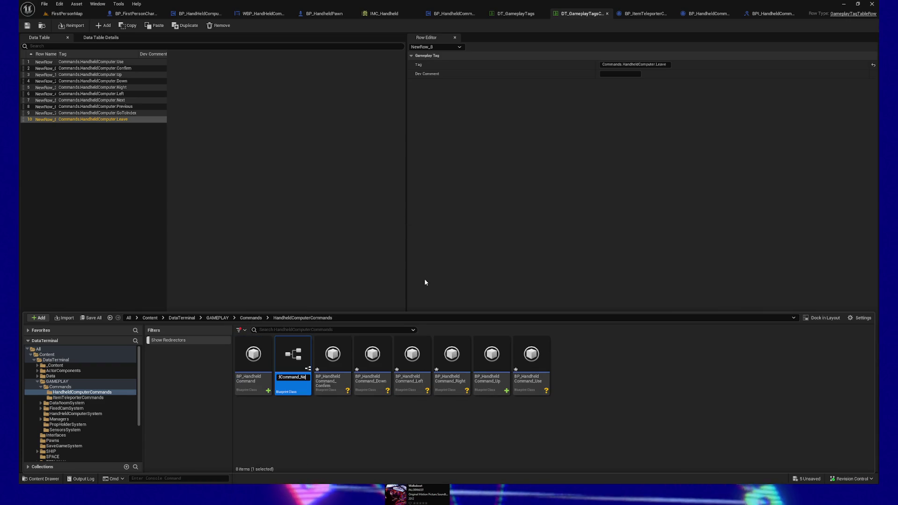
key("Return")
right_click(258, 356)
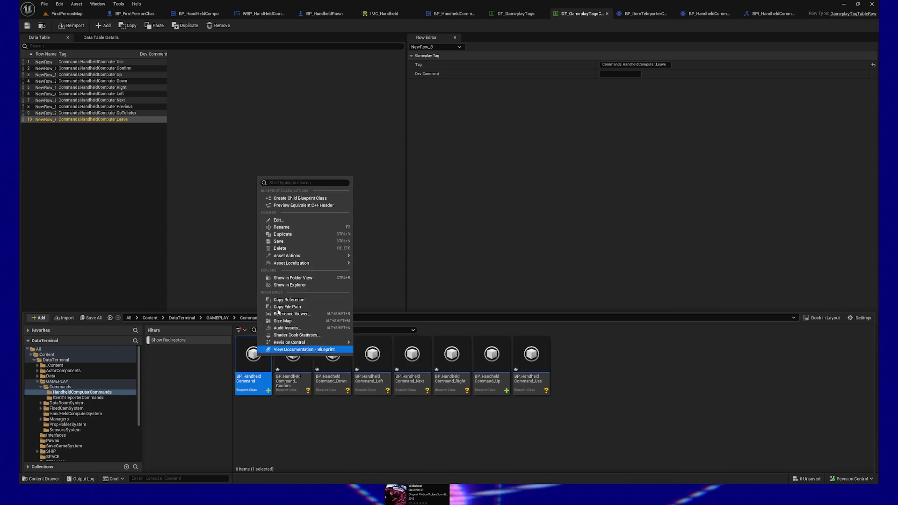
left_click(299, 198)
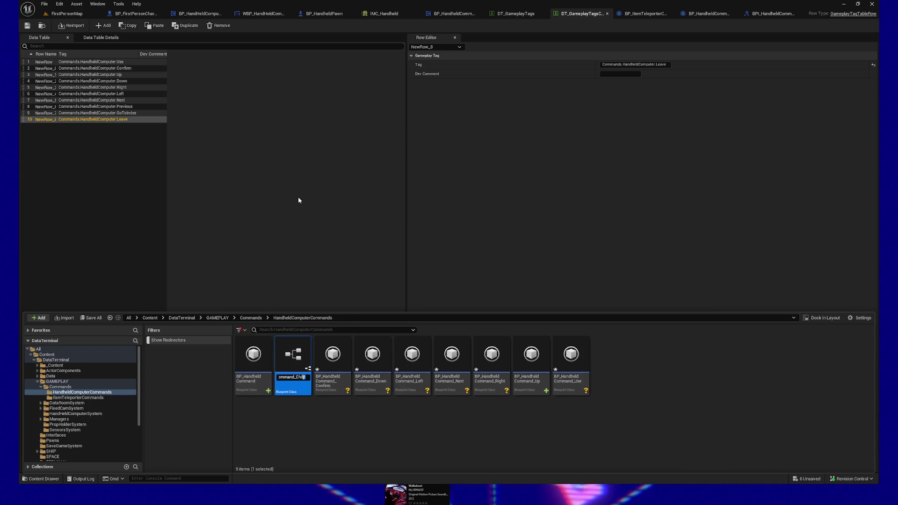
key("BackSpace")
key("BackSpace")
key("BackSpace")
type("Ps")
key("Return")
- Create BP_HandheldCommand_GoToIndex and BP_HandheldCommand_Leave children, then hide the Content Drawer
right_click(247, 367)
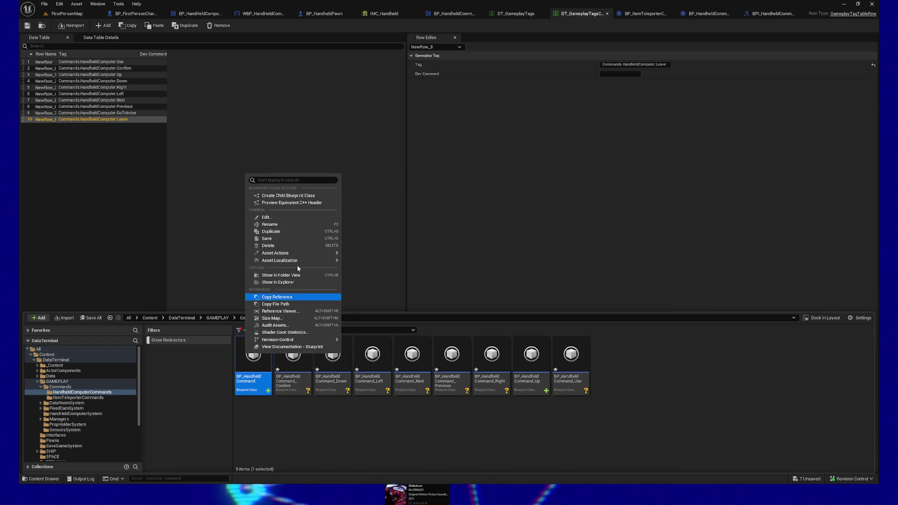
left_click(299, 196)
key("BackSpace")
key("BackSpace")
key("BackSpace")
type("ommand_GoTo")
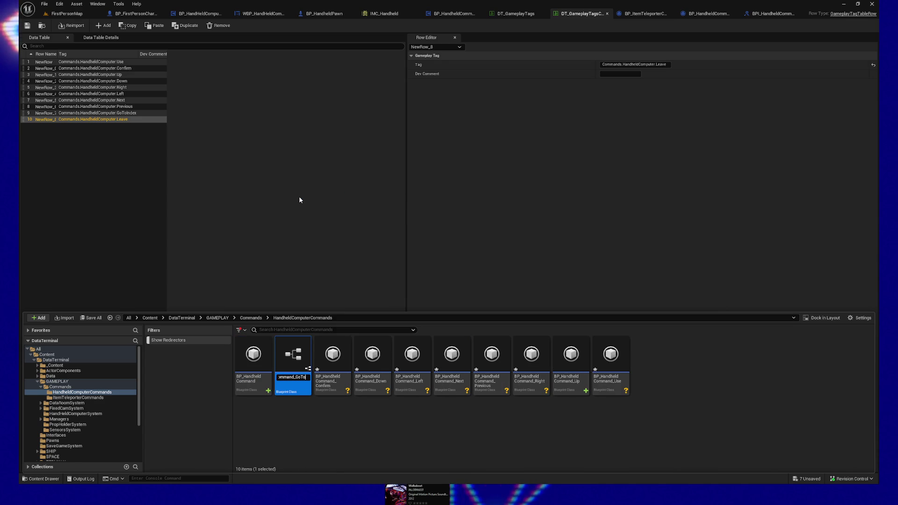
type("Ind")
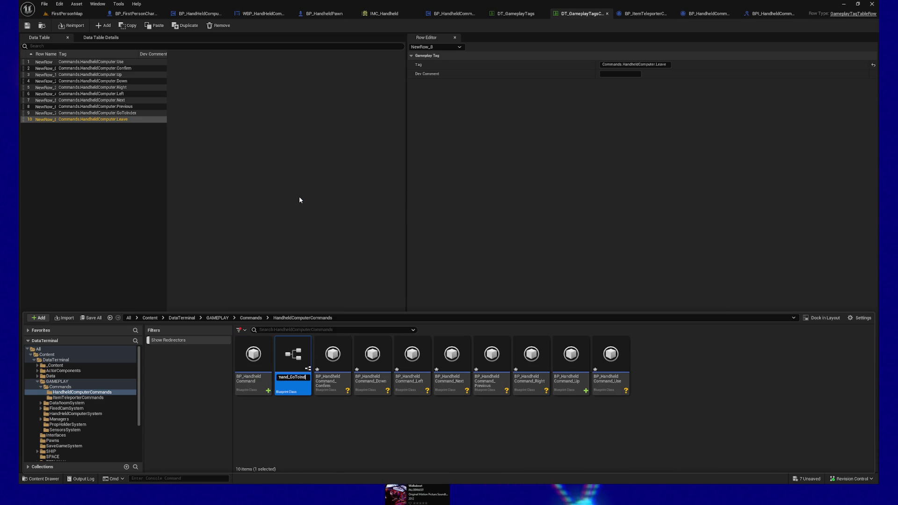
key("Return")
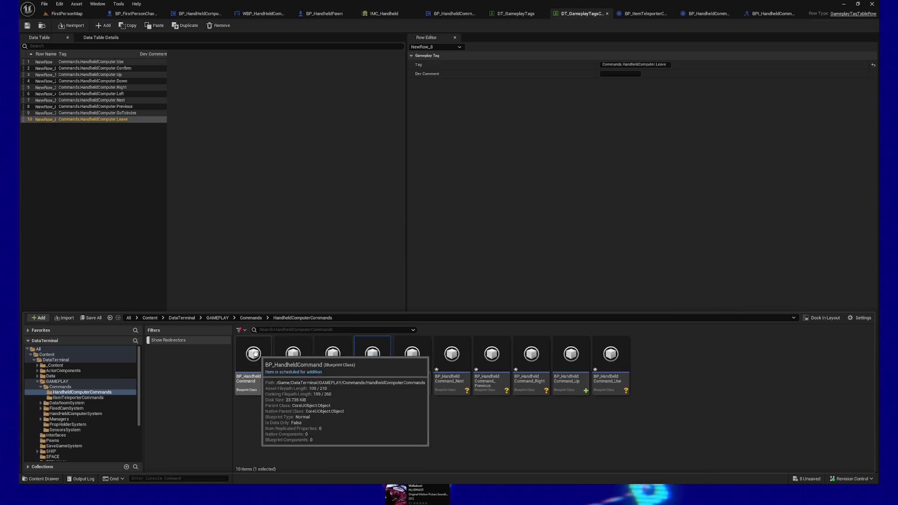
right_click(255, 355)
left_click(299, 197)
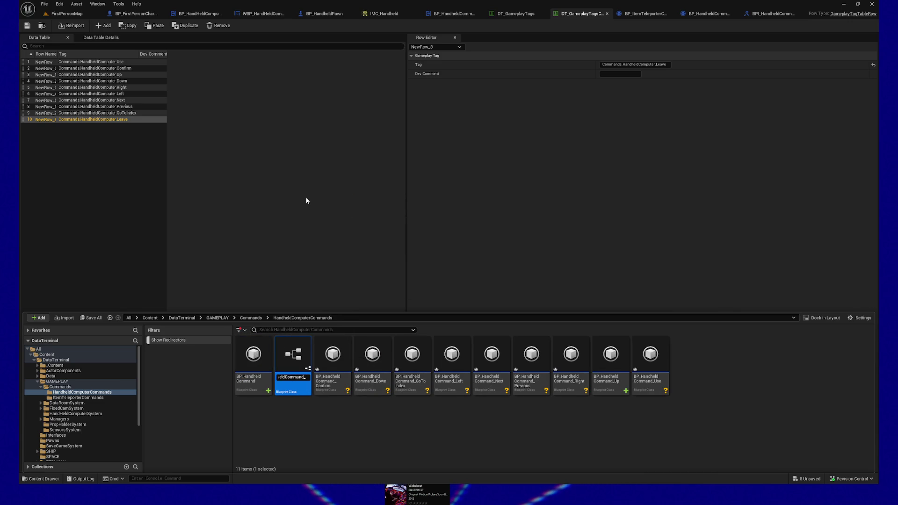
type("ve")
key("Return")
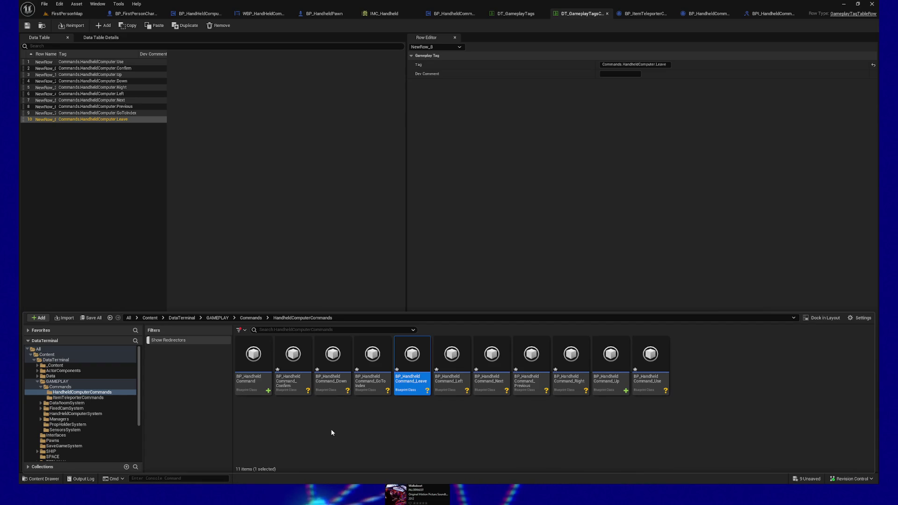
left_click(39, 29)
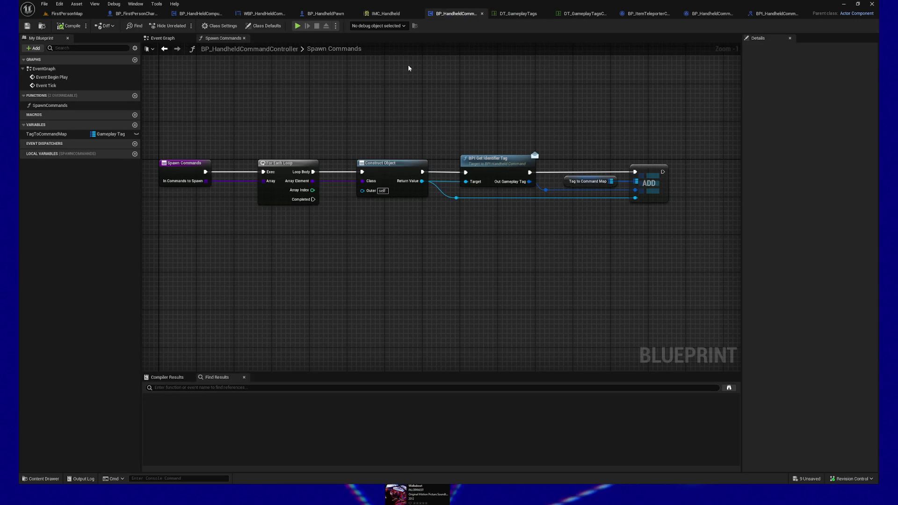
- Open the Confirm, Down, GoToIndex and Leave command Blueprints
left_click(40, 475)
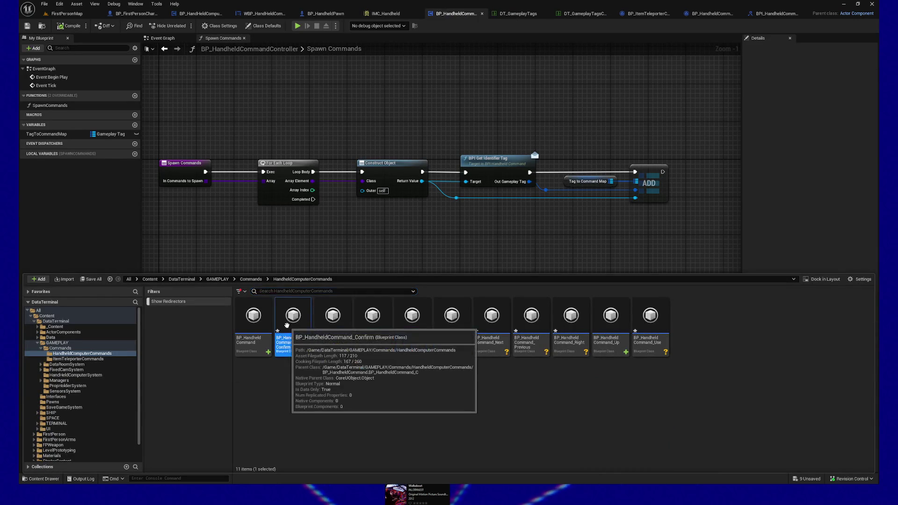
double_click(287, 329)
left_click(40, 479)
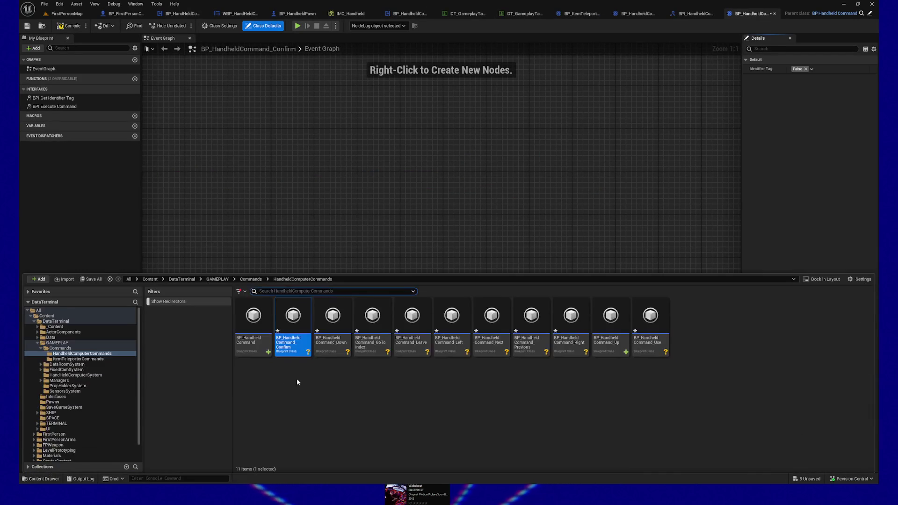
double_click(328, 330)
left_click(53, 477)
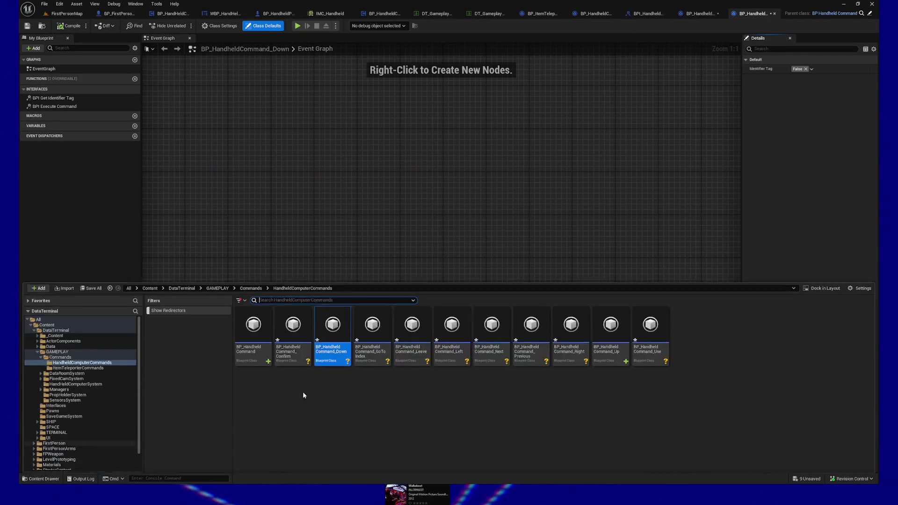
double_click(373, 342)
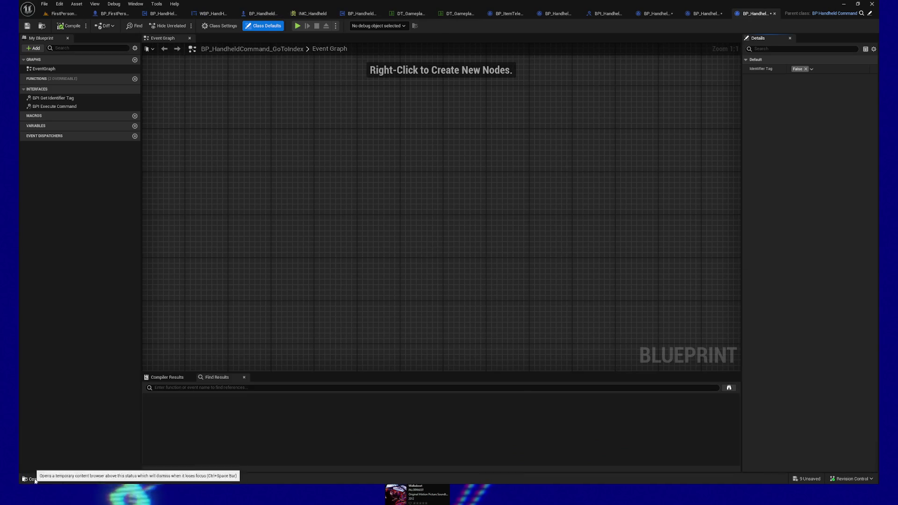
left_click(42, 477)
double_click(414, 330)
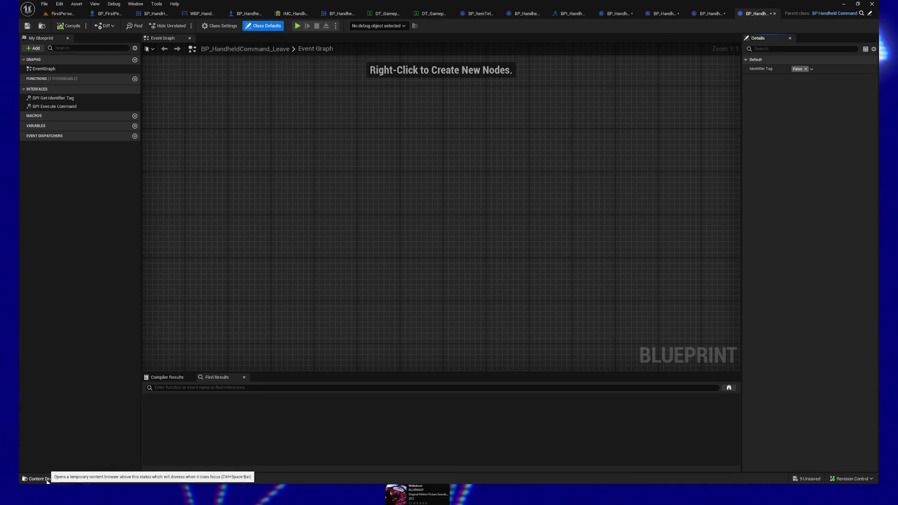
- Open the Left and Next command Blueprints and select Previous
left_click(41, 478)
left_click(461, 323)
double_click(461, 322)
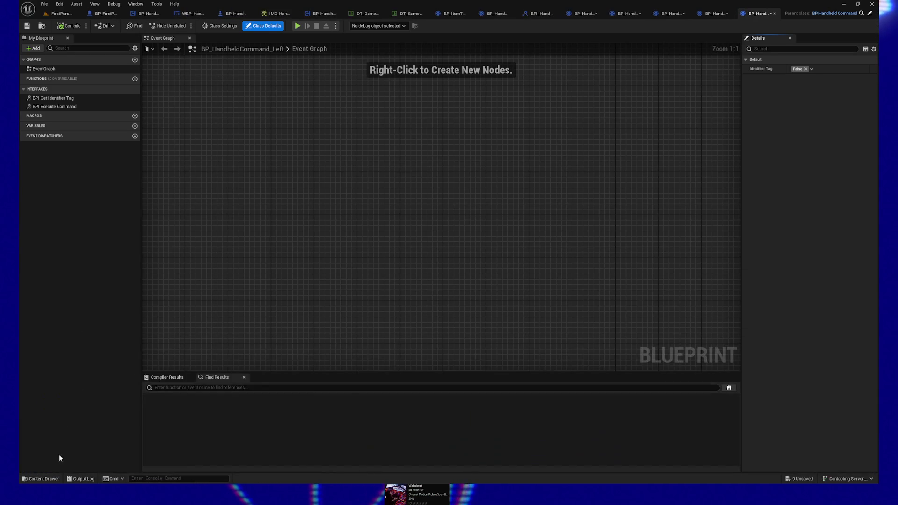
left_click(42, 479)
left_click(496, 323)
double_click(497, 322)
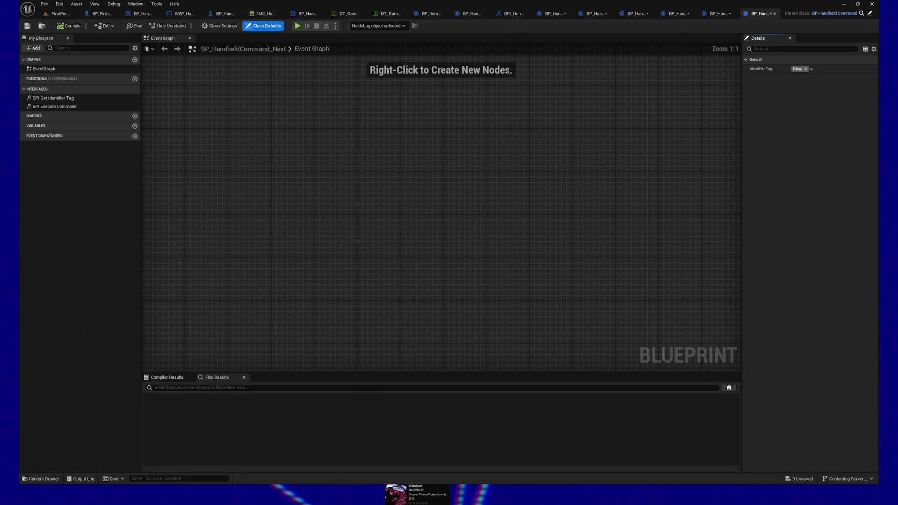
left_click(26, 481)
left_click(528, 328)
- Open the Right, Up and Use command Blueprints
left_click(44, 481)
left_click(569, 339)
double_click(569, 339)
left_click(54, 479)
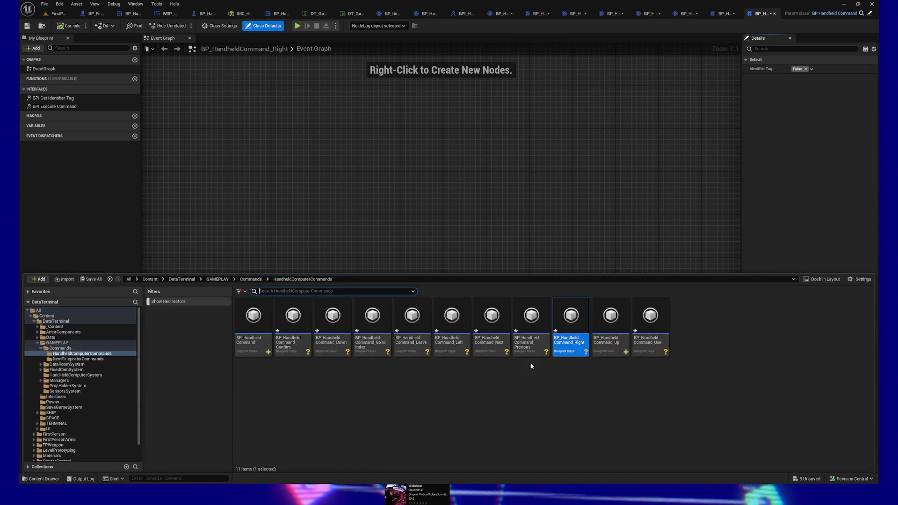
double_click(608, 337)
left_click(43, 479)
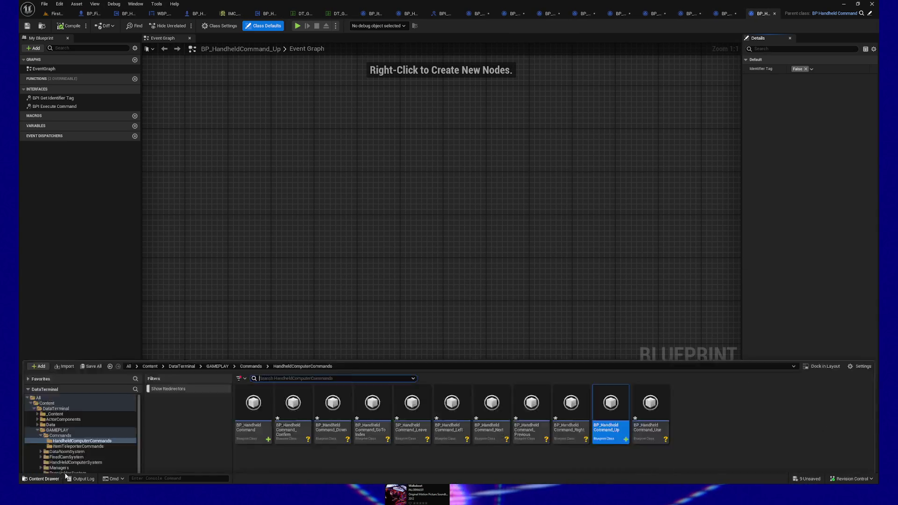
double_click(644, 320)
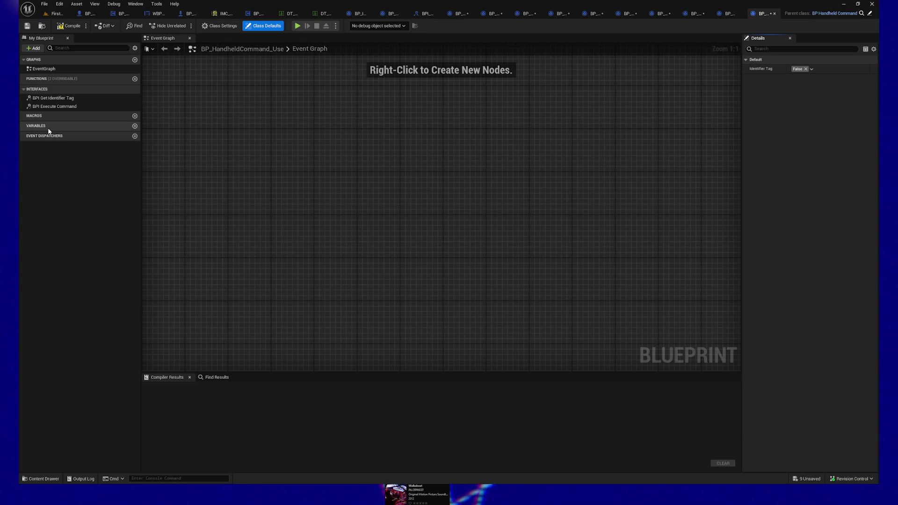
- Show inherited variables, clear IdentifierTag's invalid default to None, and compile BP_HandheldCommand_Use
left_click(135, 48)
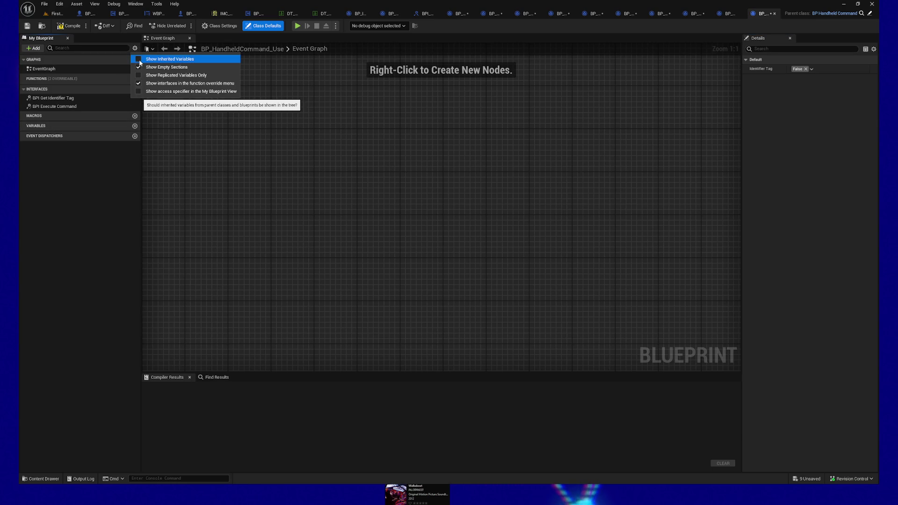
left_click(155, 59)
left_click(42, 134)
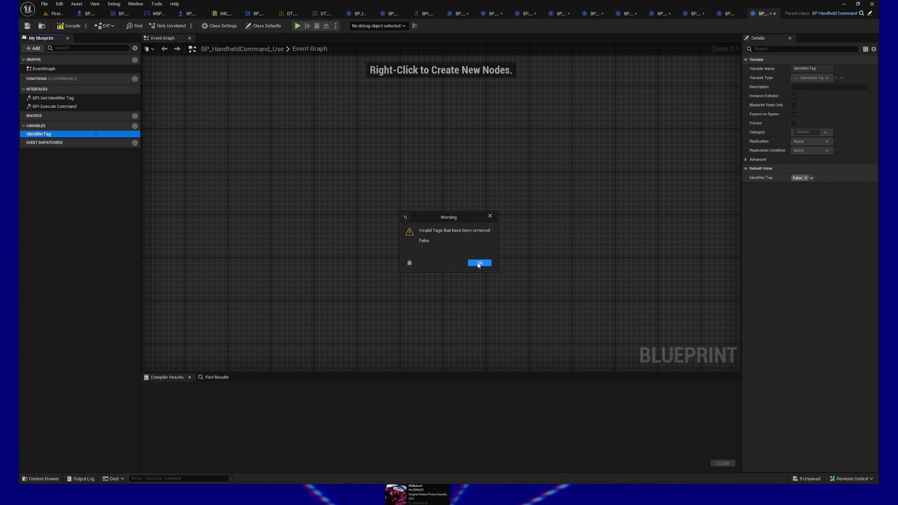
left_click(480, 264)
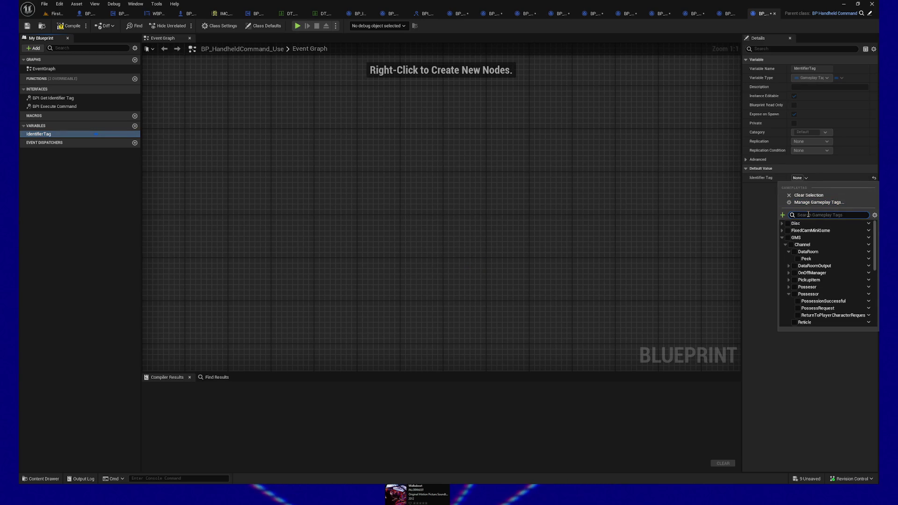
left_click(782, 238)
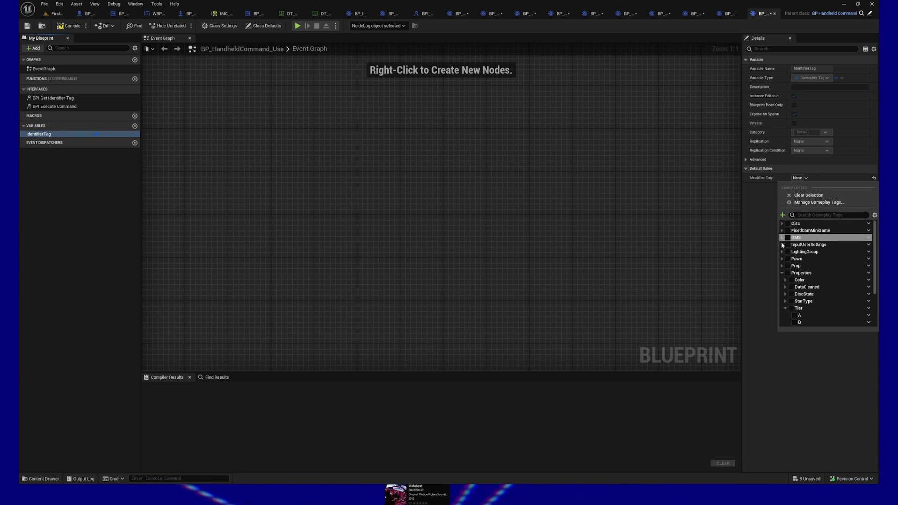
left_click(782, 274)
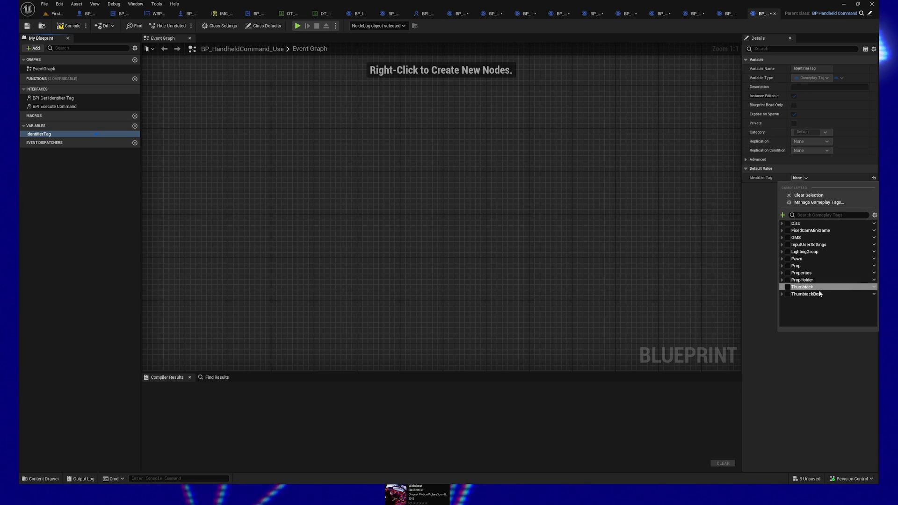
left_click(554, 194)
left_click(69, 27)
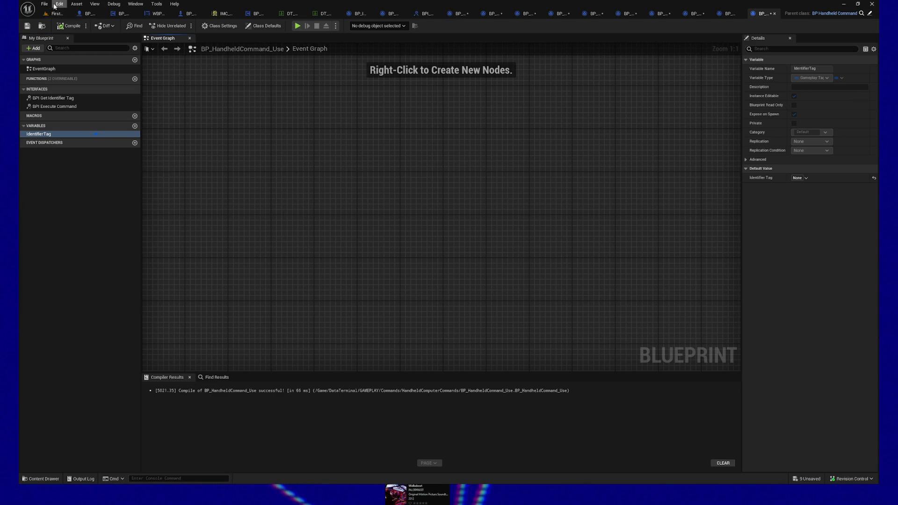
- Open Project Settings from the Edit menu
left_click(45, 4)
mouse_move(60, 4)
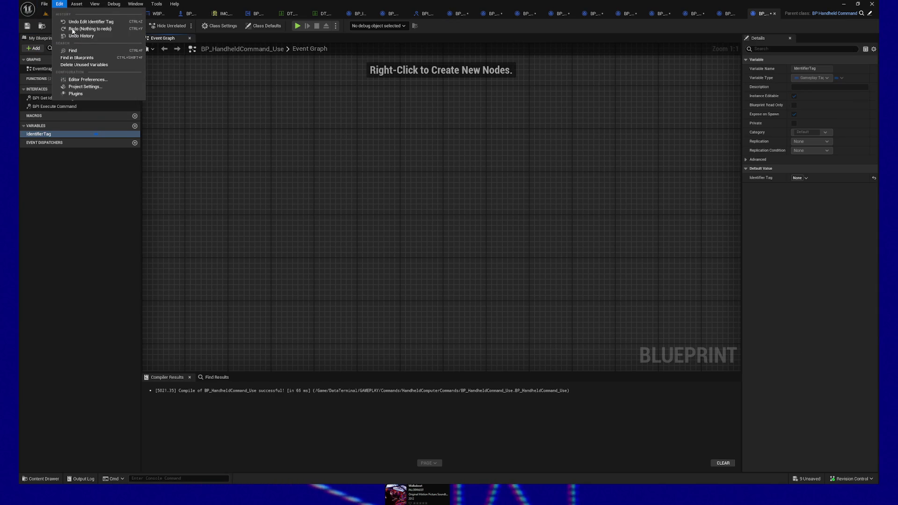
left_click(85, 87)
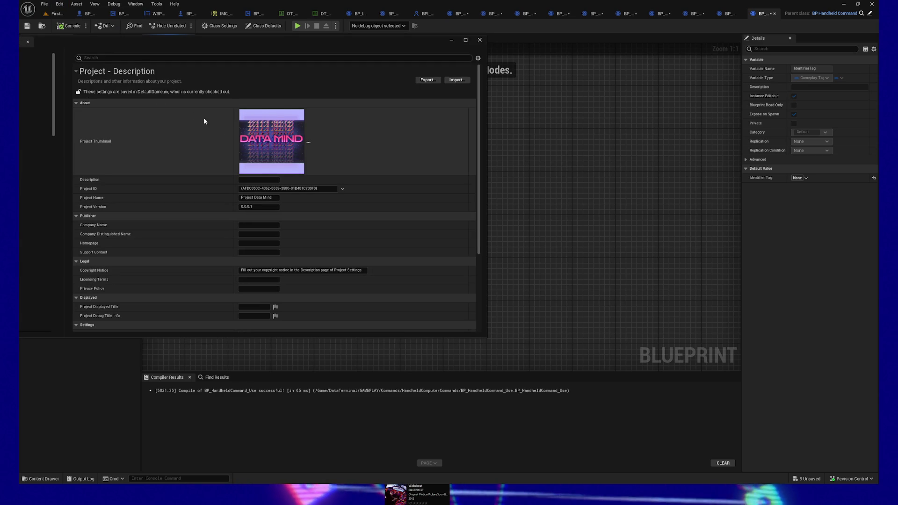
- Add DT_GameplayTagsCommands as a third entry in the Gameplay Tag Table List
left_click(171, 59)
type("gamepla")
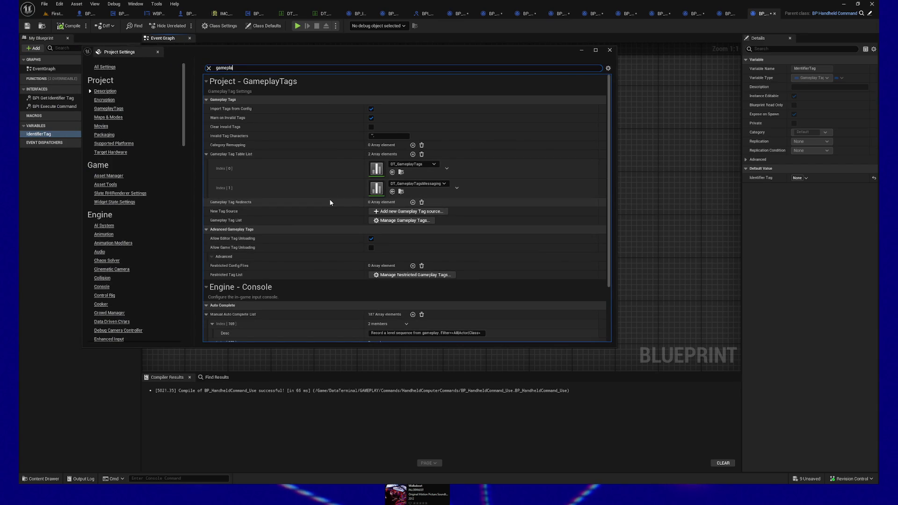
left_click(413, 154)
left_click(405, 204)
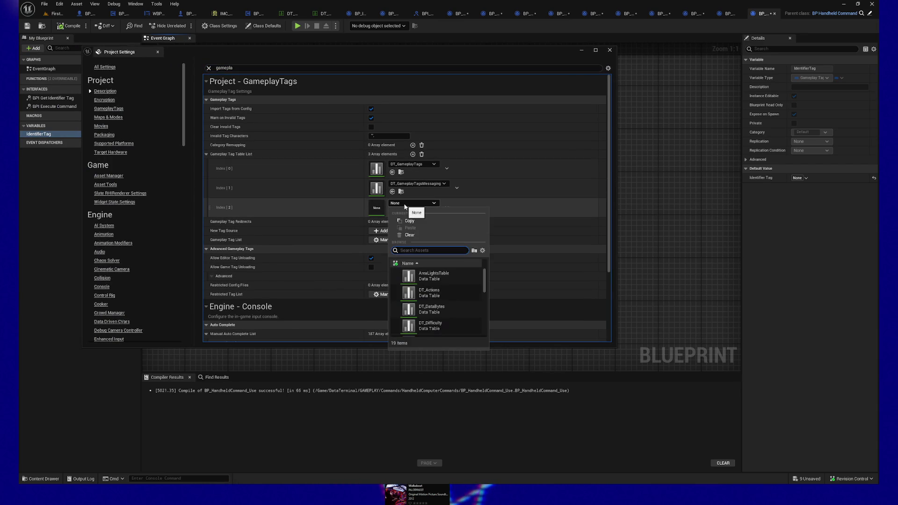
type("DT_Game")
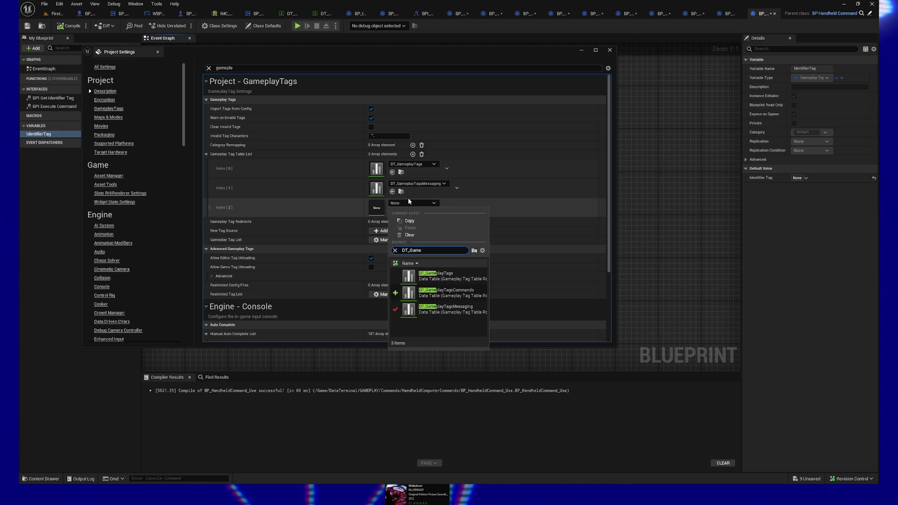
left_click(455, 296)
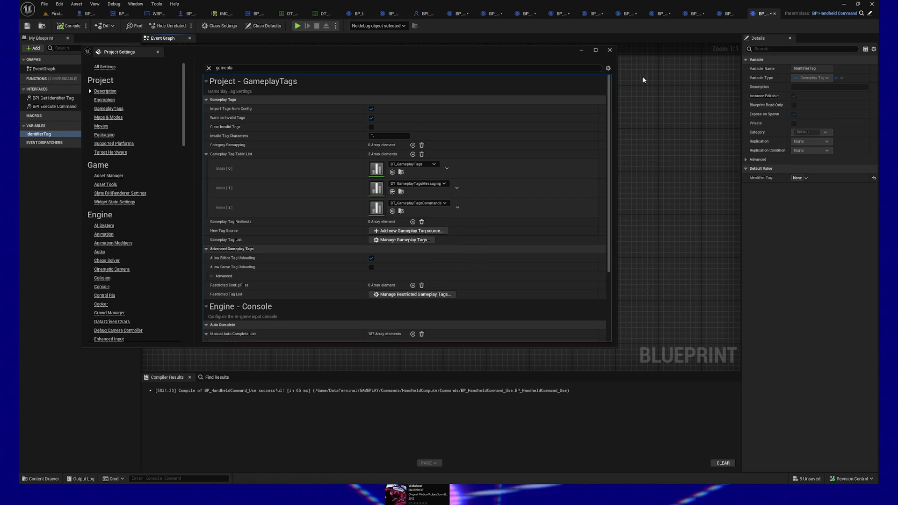
left_click(609, 49)
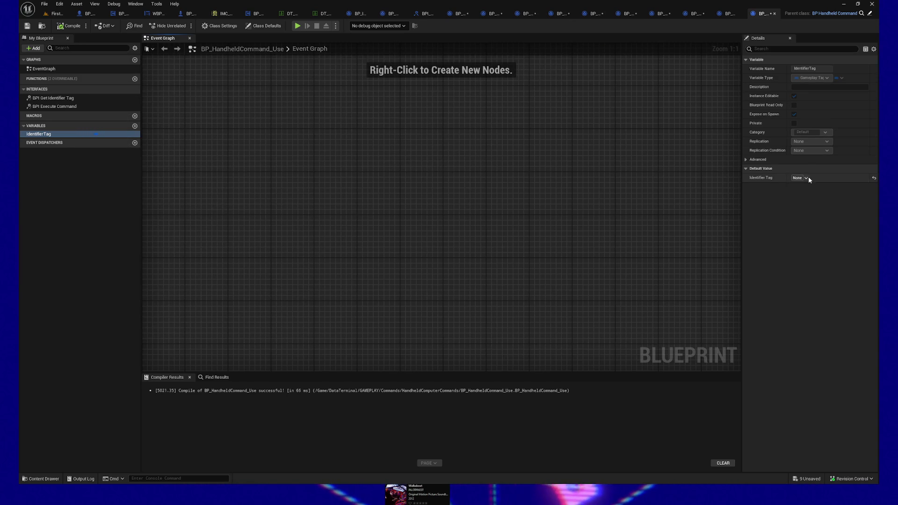
- Set BP_HandheldCommand_Use's Identifier Tag to Commands.HandheldComputer.Use and compile it
left_click(807, 178)
left_click(782, 223)
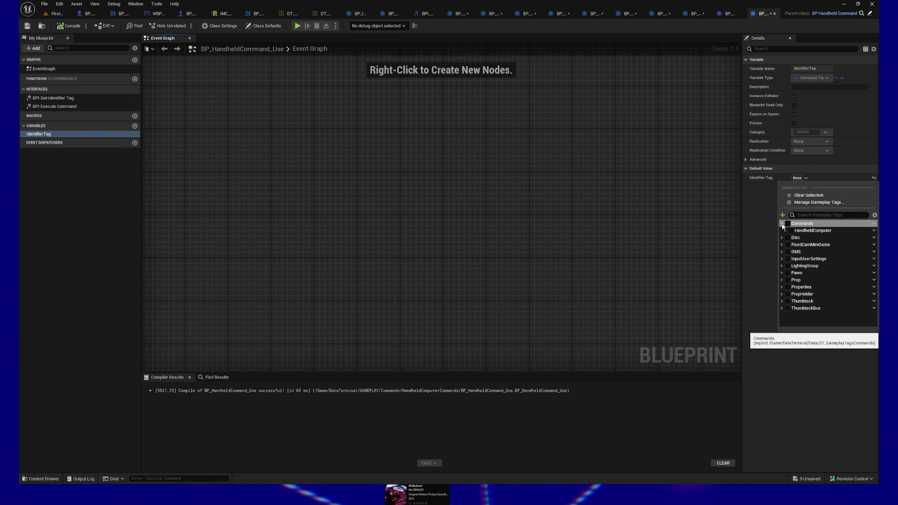
left_click(791, 231)
left_click(785, 231)
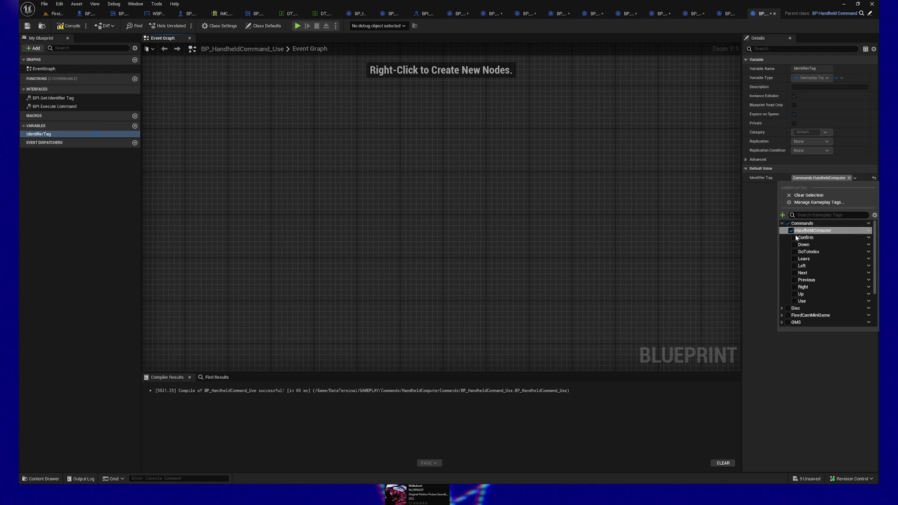
left_click(795, 302)
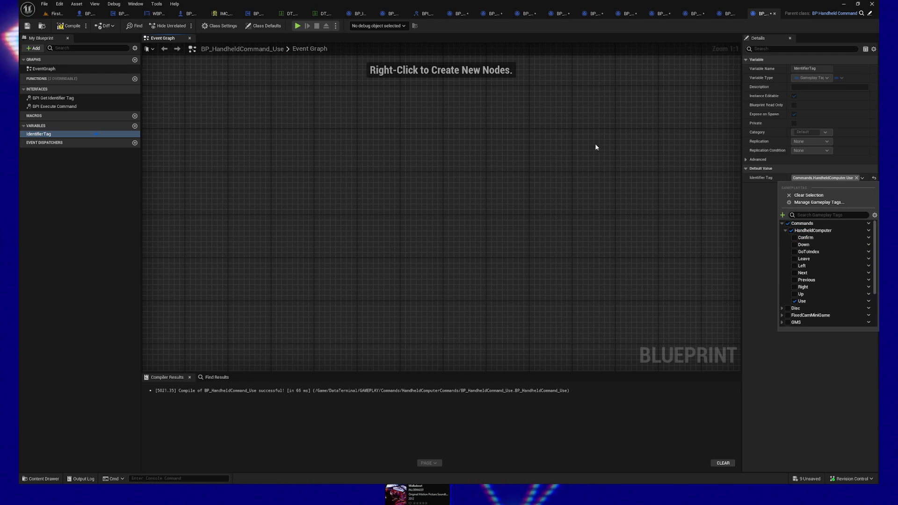
left_click(58, 26)
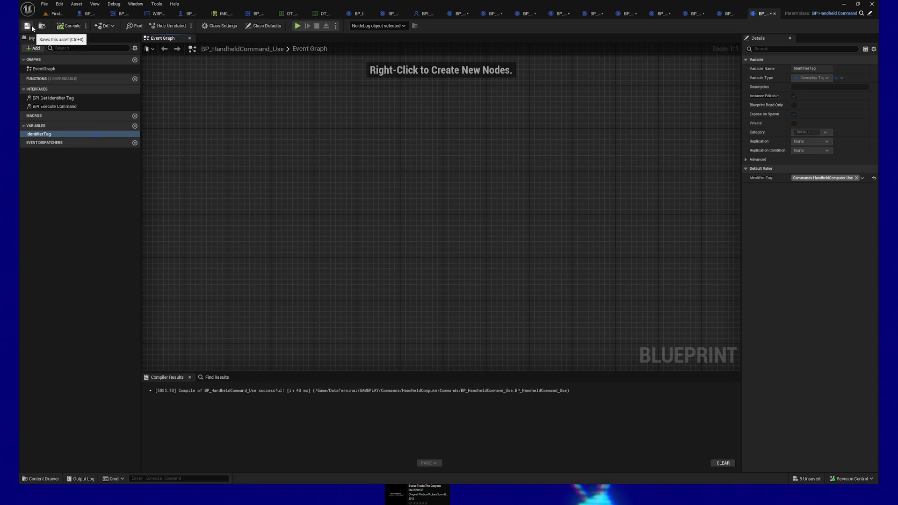
left_click(737, 15)
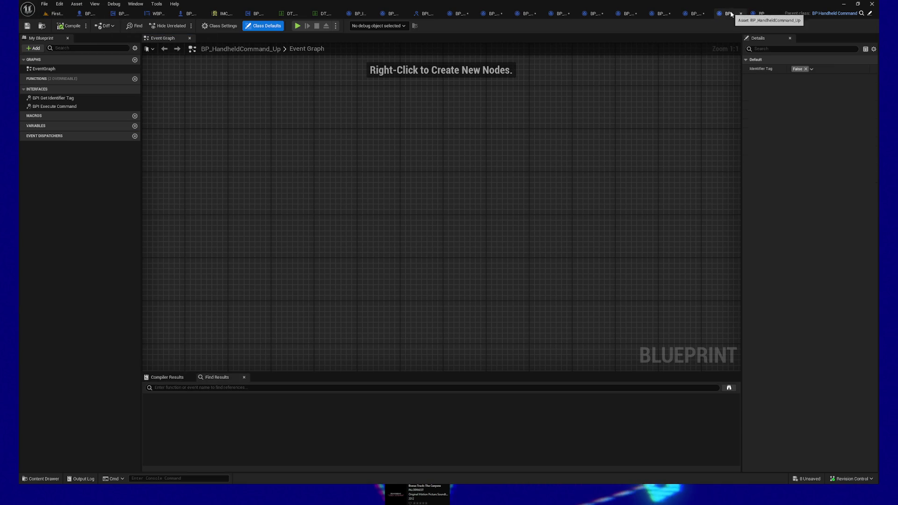
- Show inherited variables in BP_HandheldCommand_Up and select IdentifierTag
left_click(135, 48)
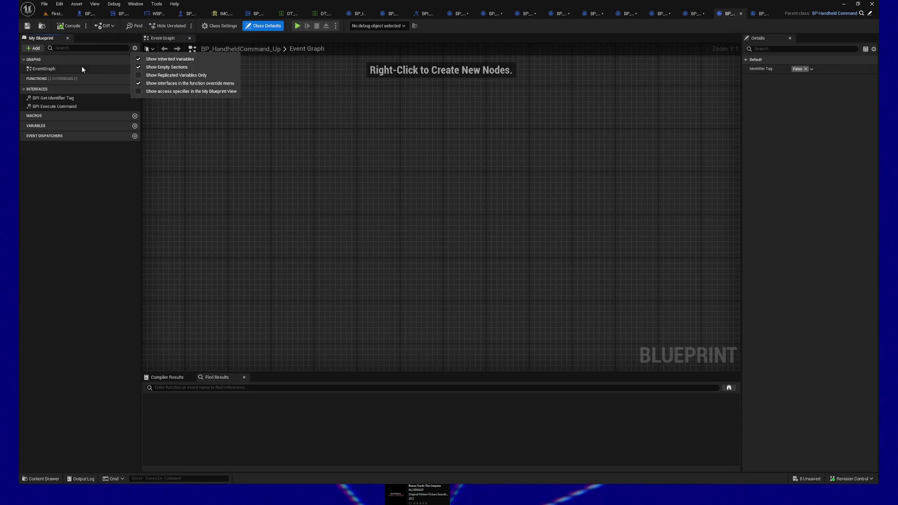
left_click(80, 151)
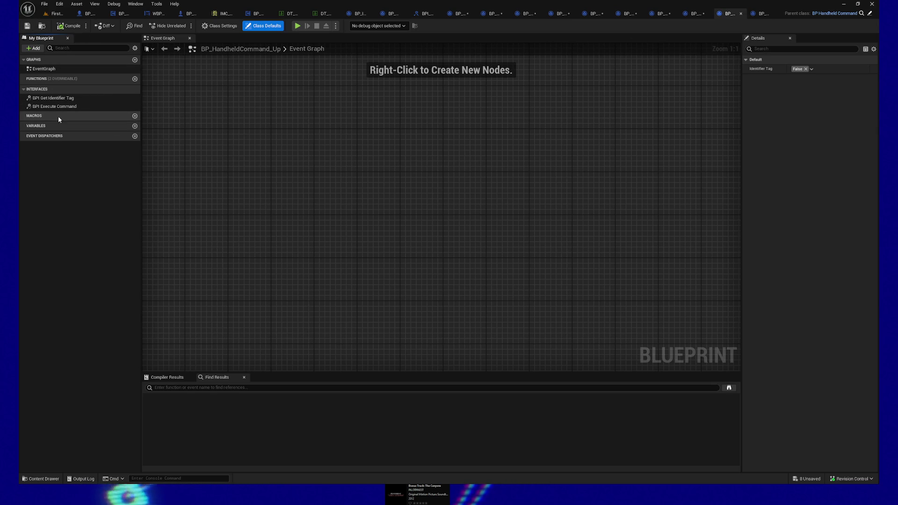
left_click(135, 49)
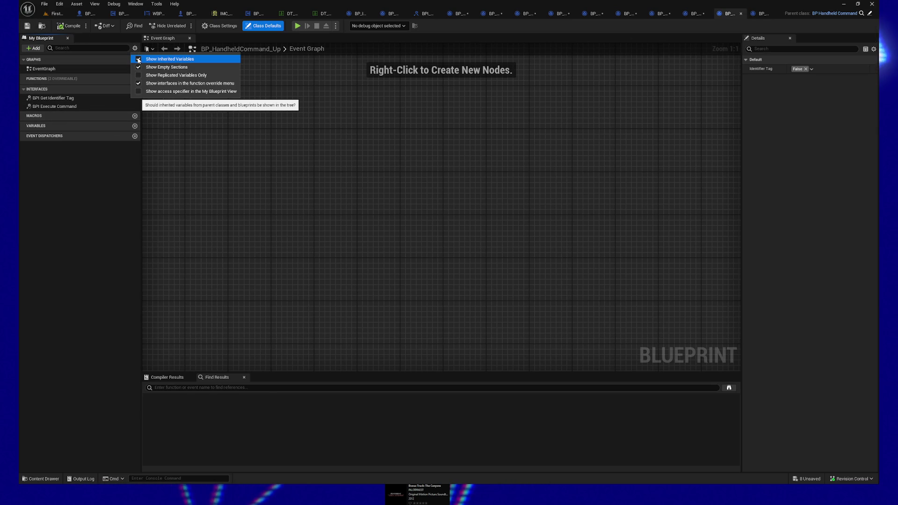
left_click(139, 60)
left_click(69, 135)
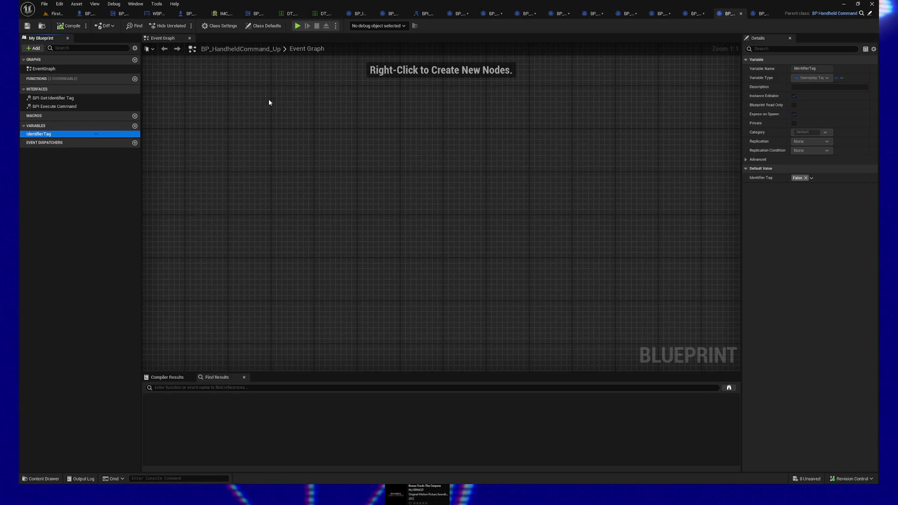
- Set the Identifier Tag default to Commands.HandheldComputer.Up and save the Blueprint
left_click(806, 178)
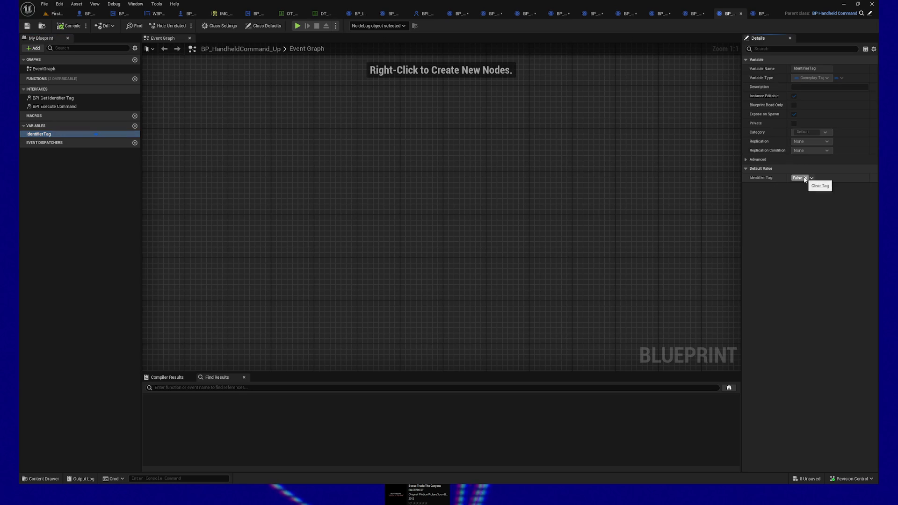
left_click(807, 179)
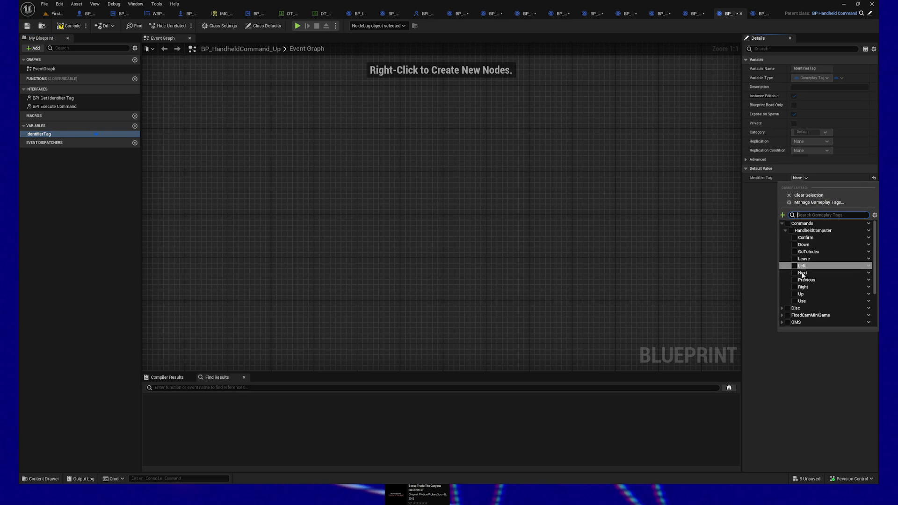
left_click(795, 294)
left_click(30, 26)
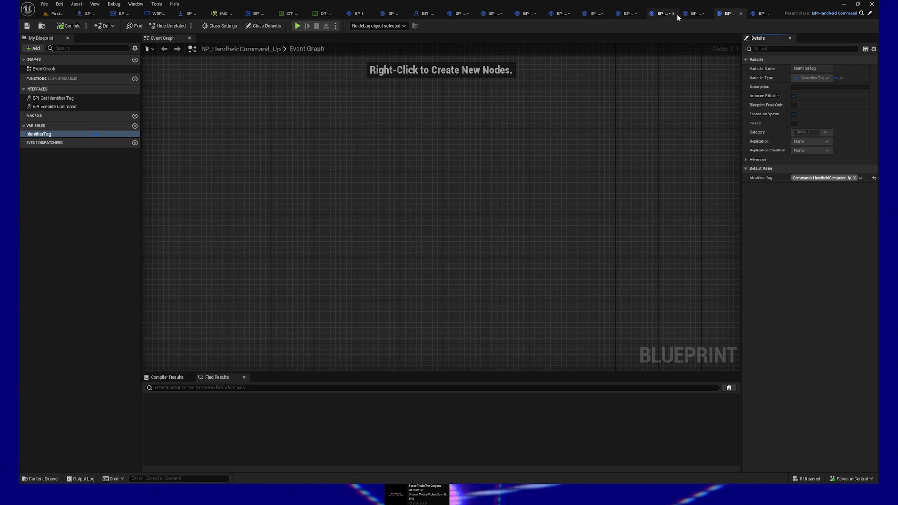
left_click(694, 13)
left_click(135, 48)
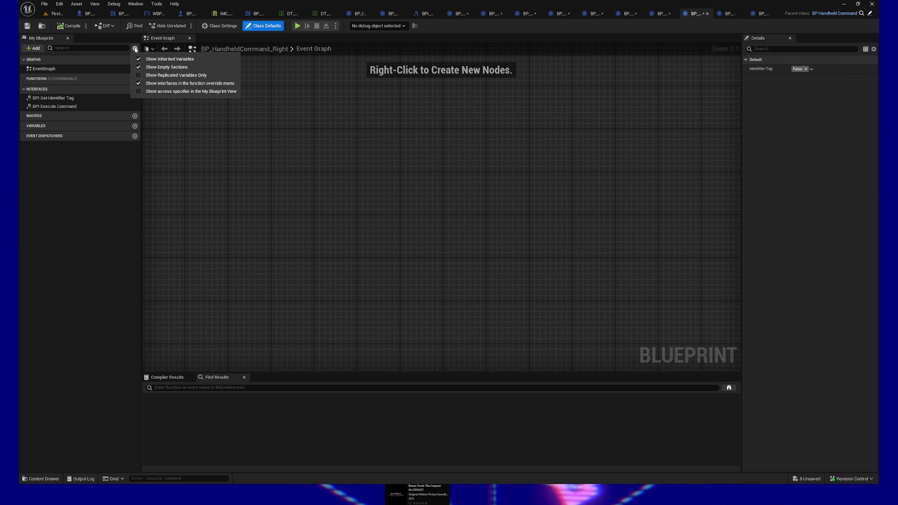
- Set BP_HandheldCommand_Right's inherited Identifier Tag to Commands.HandheldComputer.Right, then compile and save
left_click(168, 59)
left_click(69, 135)
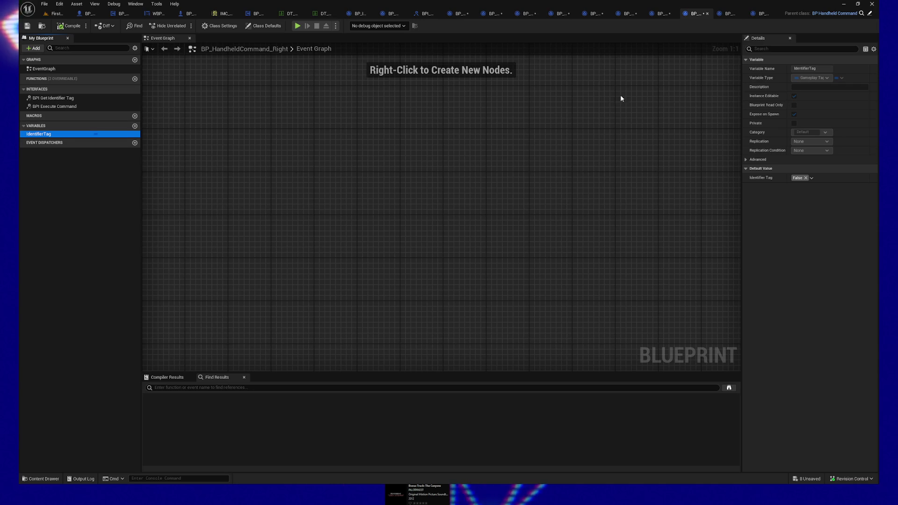
left_click(809, 180)
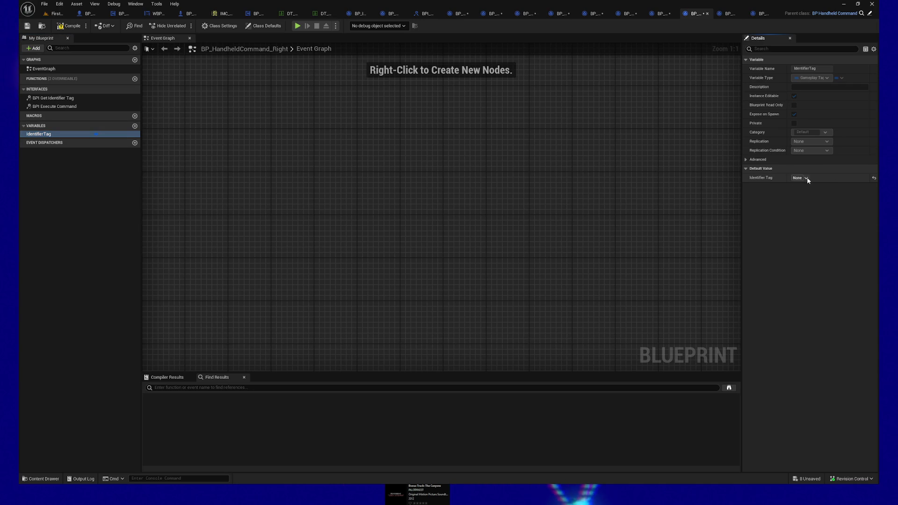
left_click(807, 178)
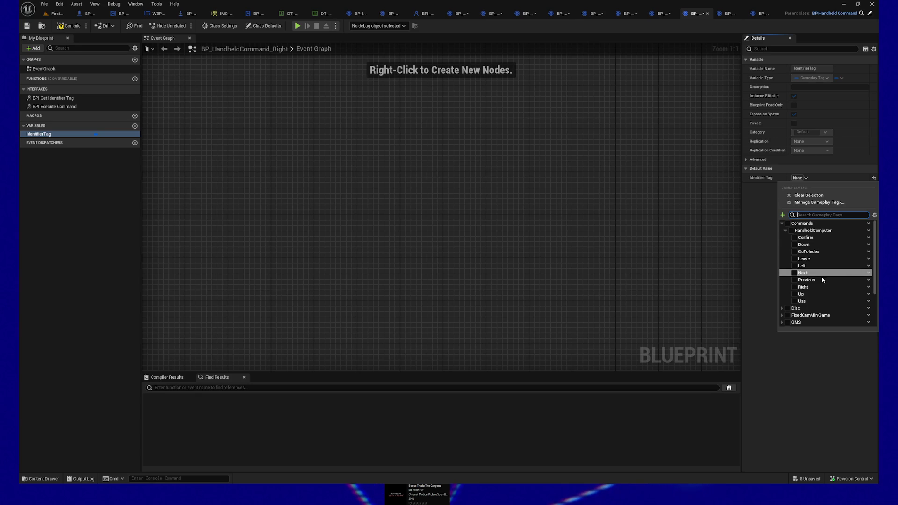
left_click(795, 286)
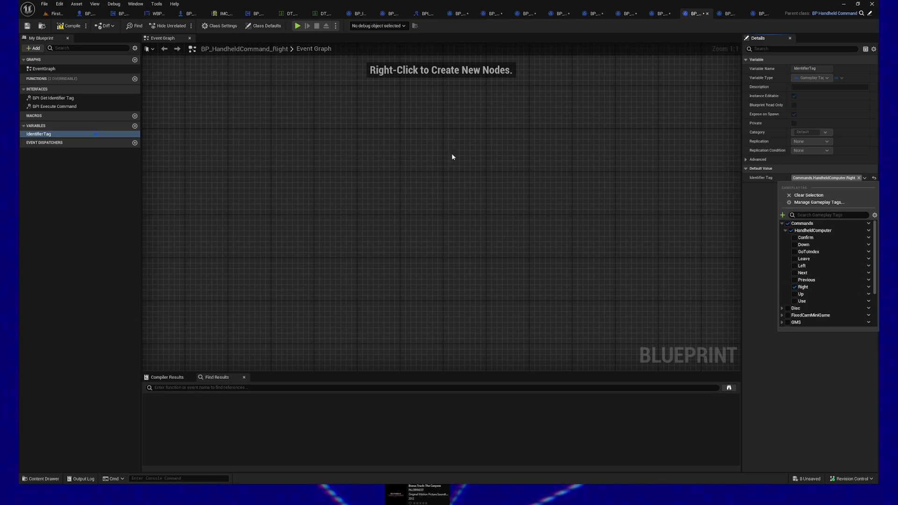
left_click(80, 29)
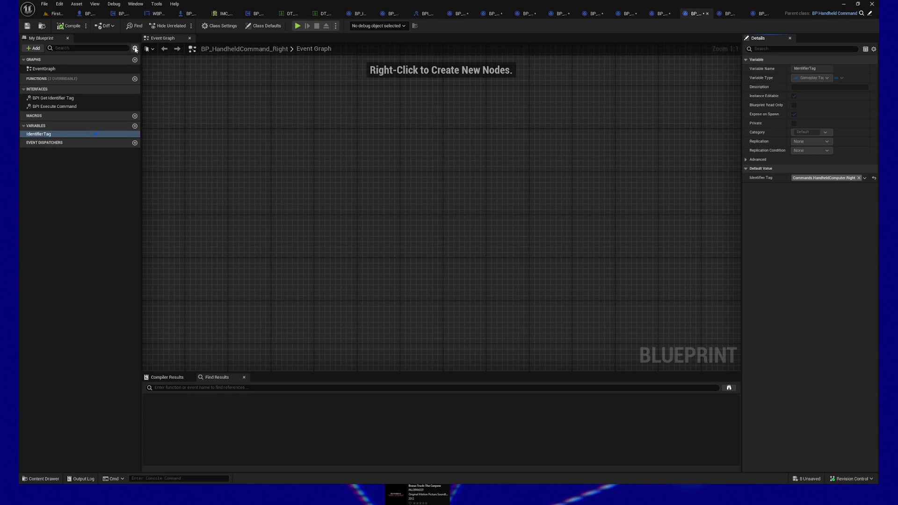
left_click(28, 26)
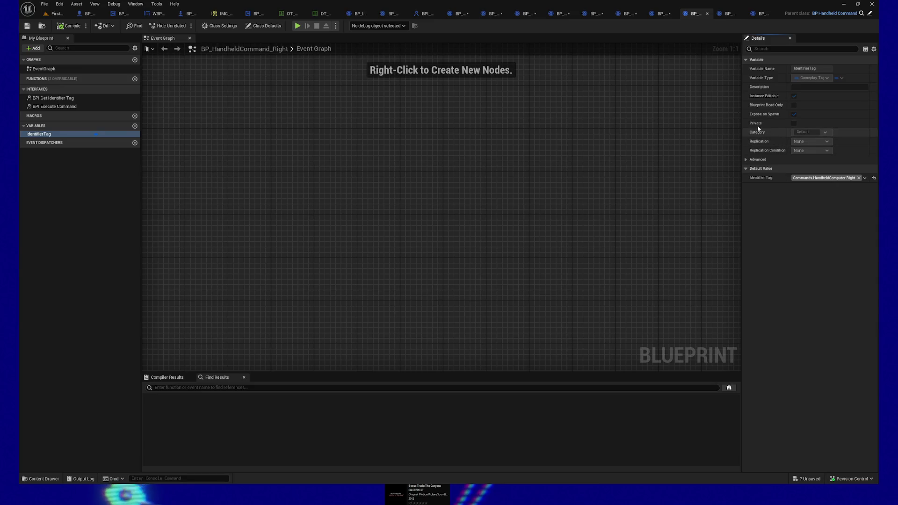
left_click(668, 15)
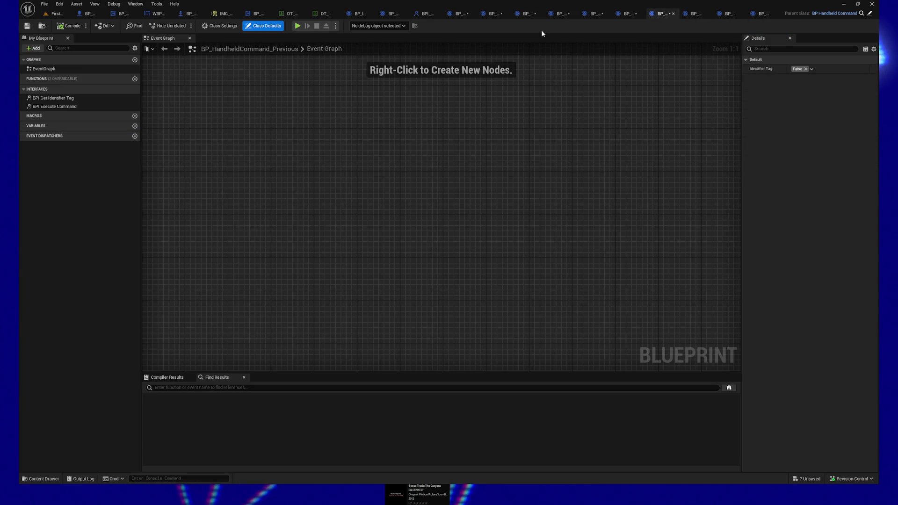
- Set BP_HandheldCommand_Previous's inherited Identifier Tag to Commands.HandheldComputer.Previous and save it
left_click(134, 49)
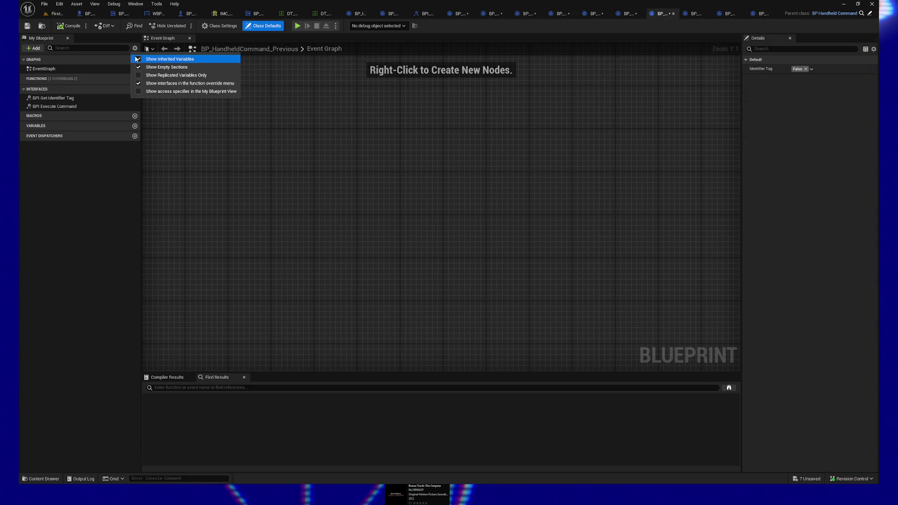
left_click(140, 59)
left_click(78, 162)
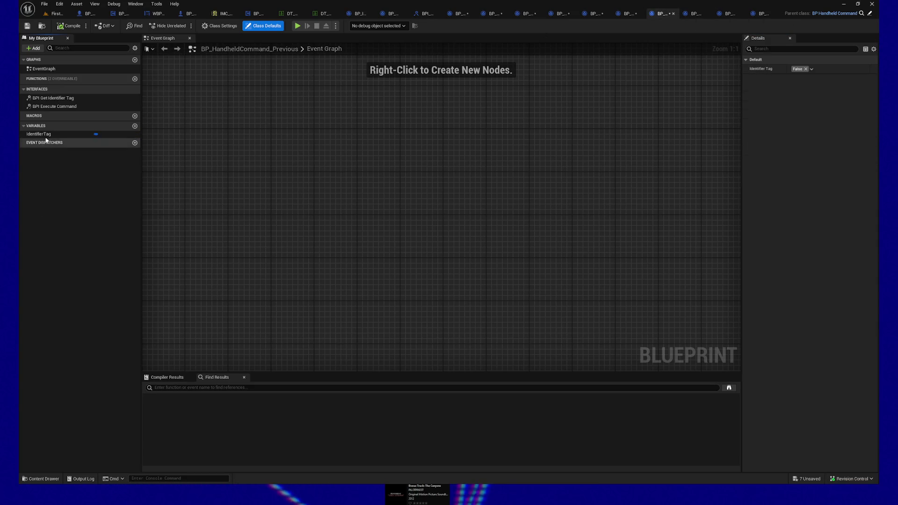
left_click(42, 134)
left_click(806, 178)
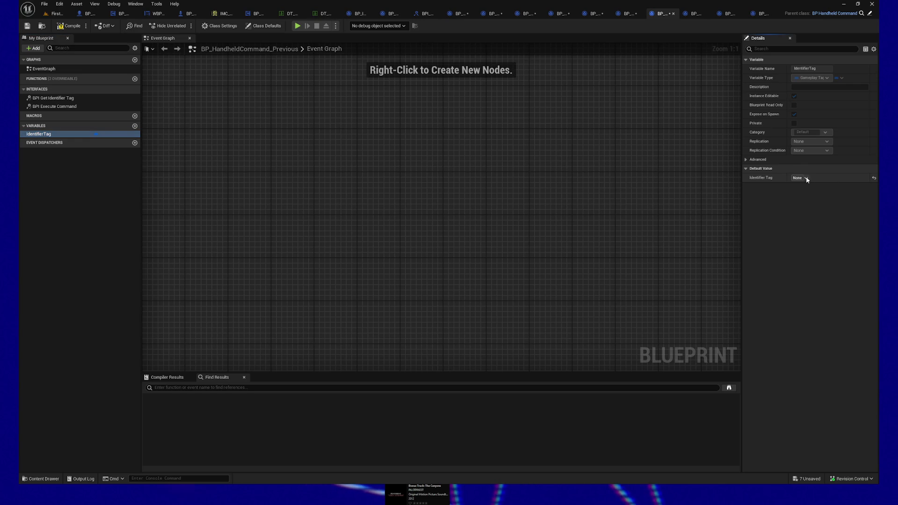
left_click(807, 179)
left_click(795, 279)
left_click(631, 192)
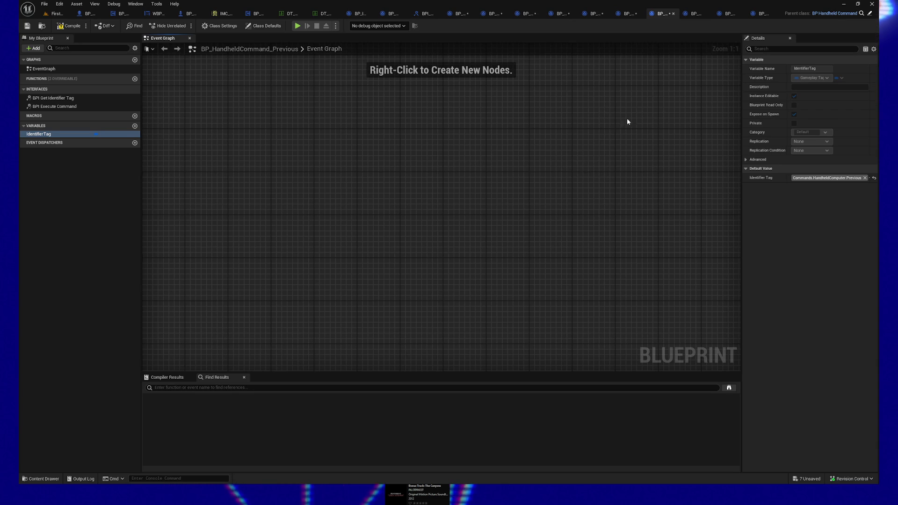
left_click(27, 27)
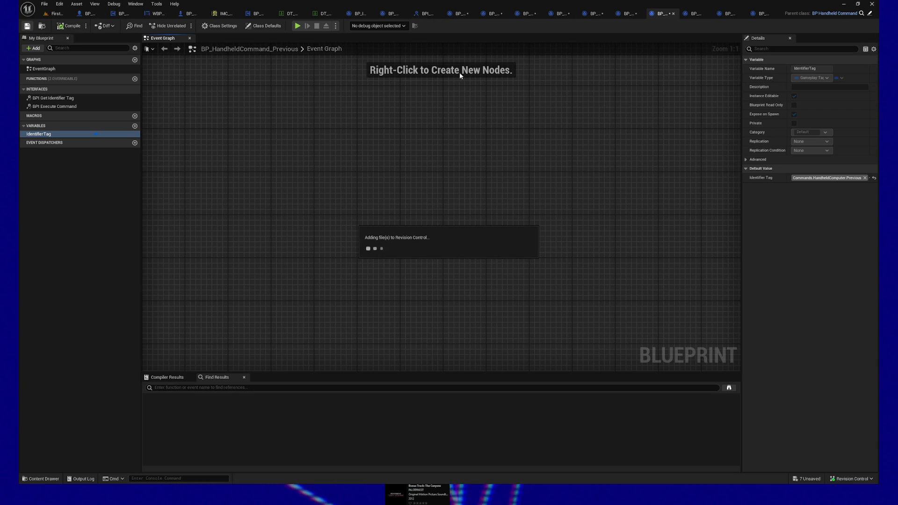
left_click(631, 16)
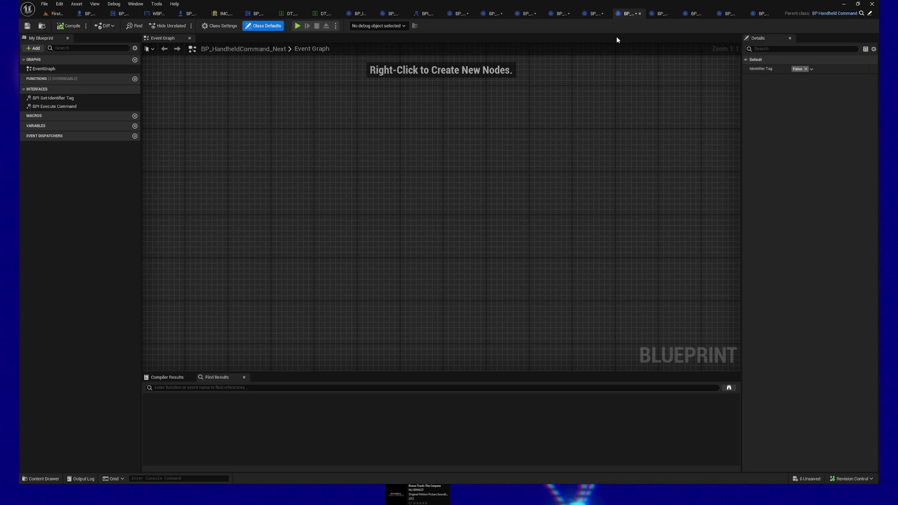
- Set BP_HandheldCommand_Next's inherited Identifier Tag to Commands.HandheldComputer.Next and save it
left_click(135, 49)
left_click(139, 59)
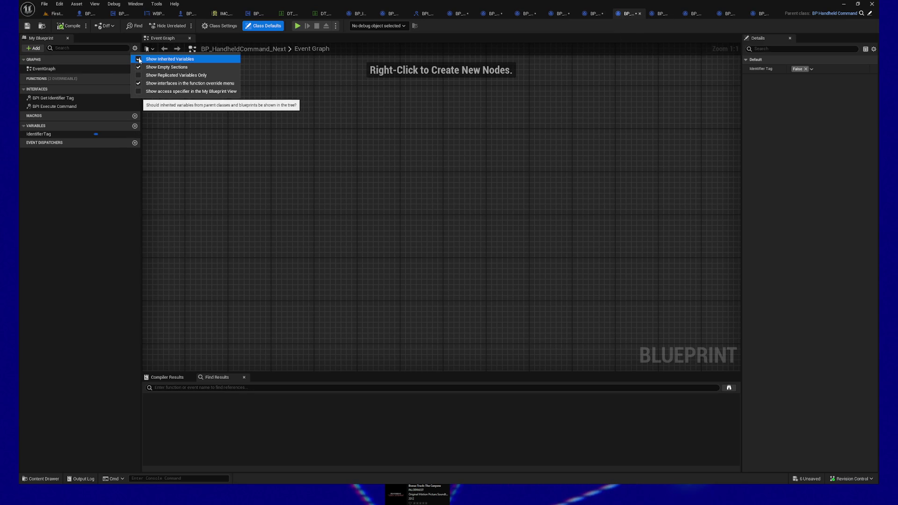
left_click(76, 134)
left_click(807, 178)
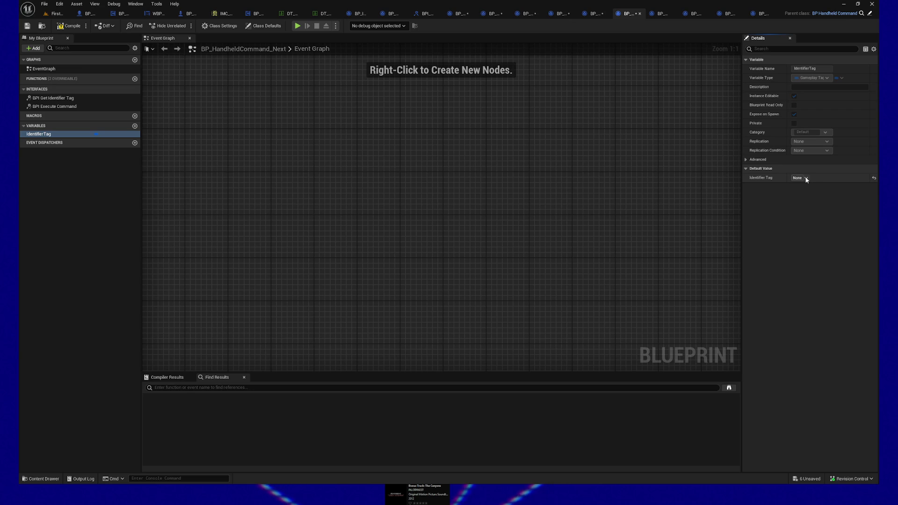
left_click(806, 179)
left_click(789, 271)
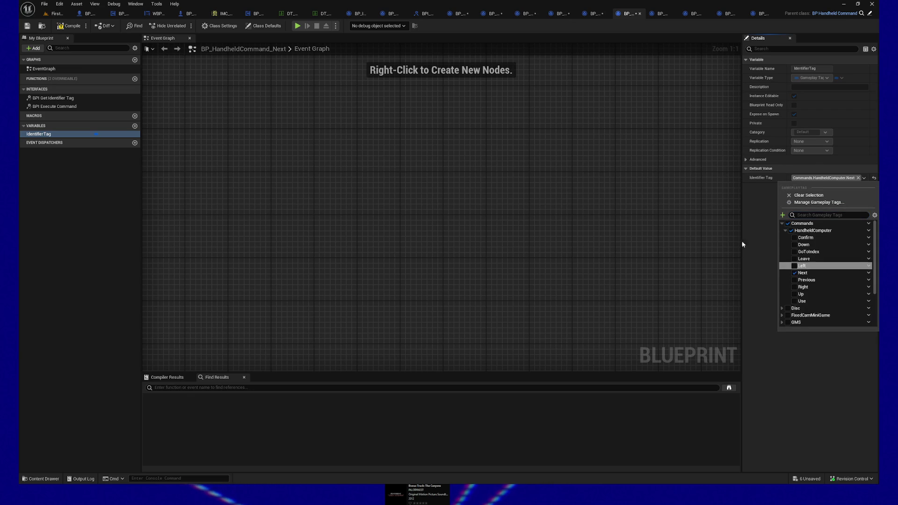
left_click(61, 27)
left_click(29, 26)
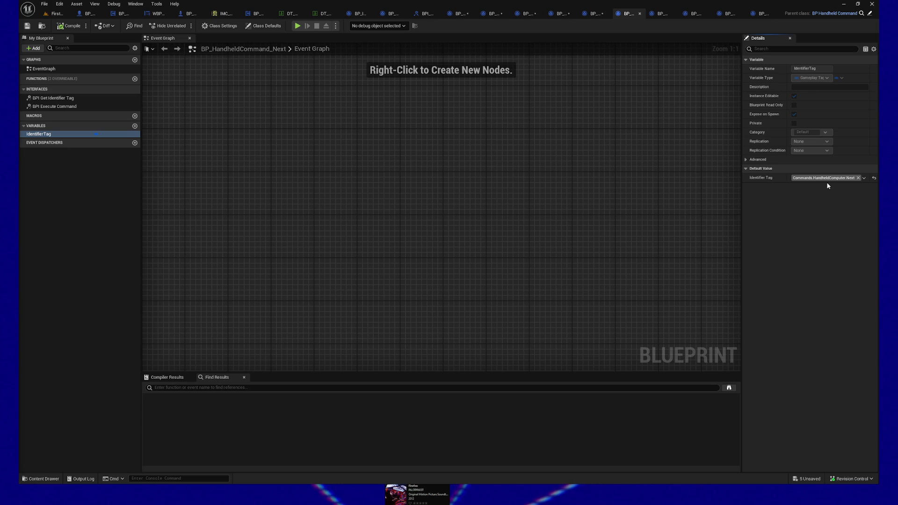
- Tag BP_HandheldCommand_Left with Commands.HandheldComputer.Left, then compile and save it
left_click(604, 13)
left_click(135, 49)
left_click(141, 59)
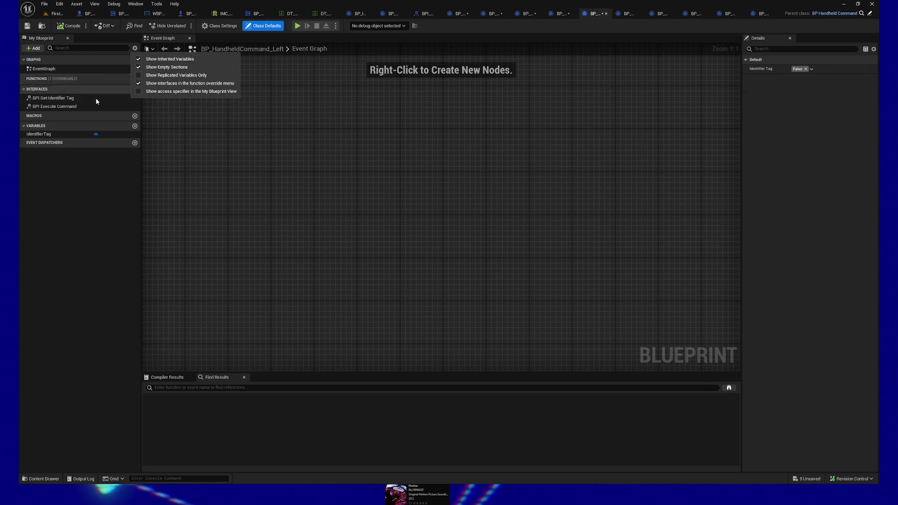
left_click(87, 136)
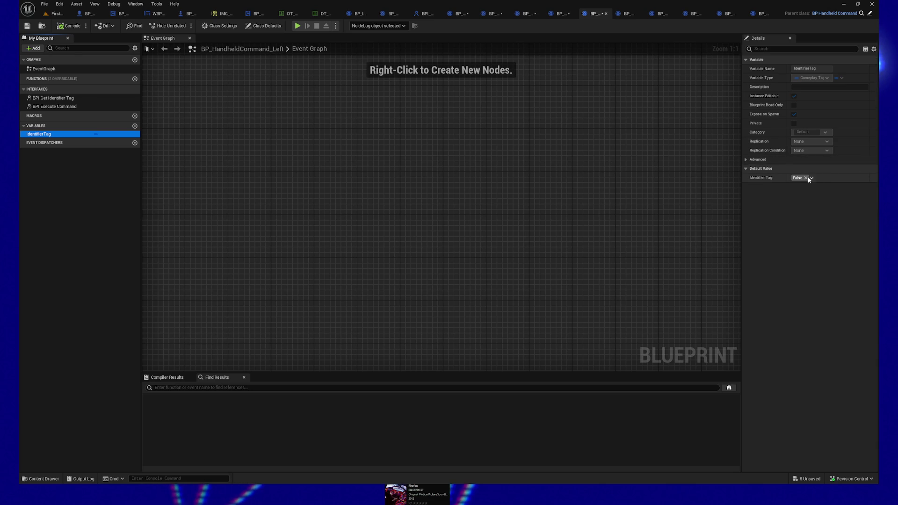
left_click(810, 177)
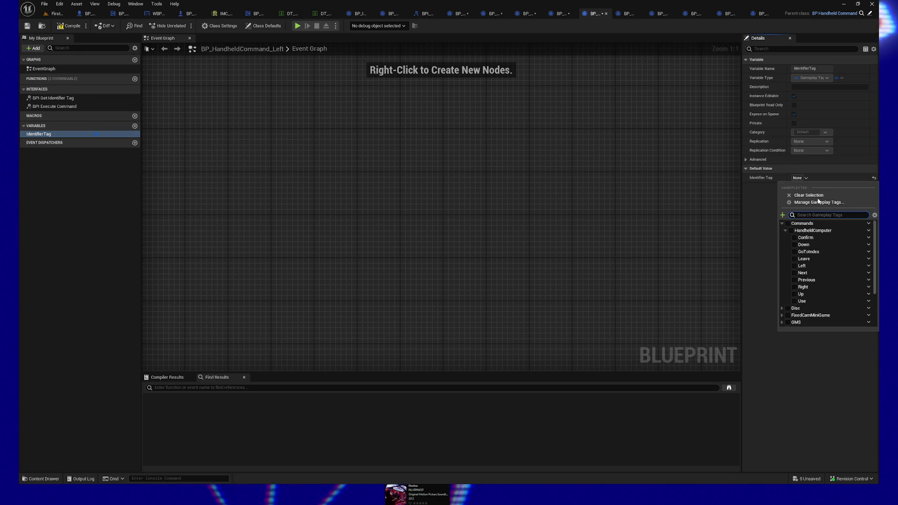
left_click(794, 266)
left_click(69, 27)
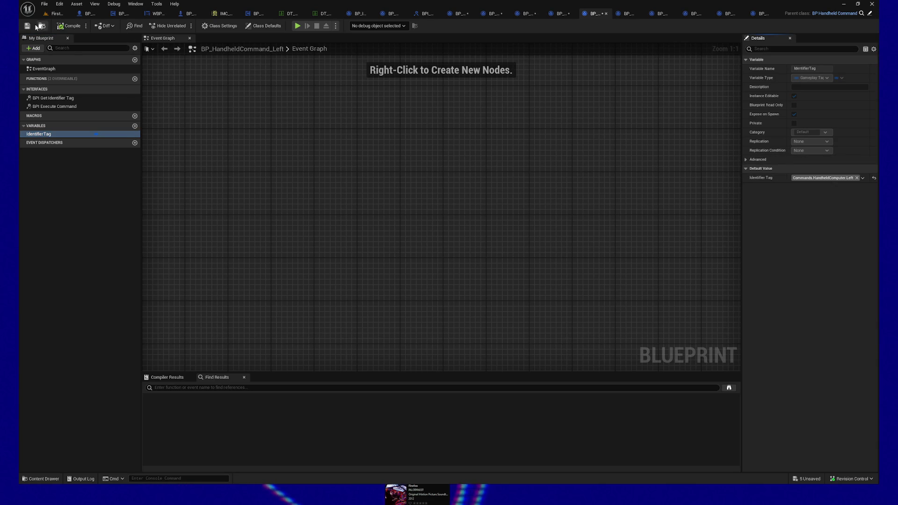
key("ctrl+s")
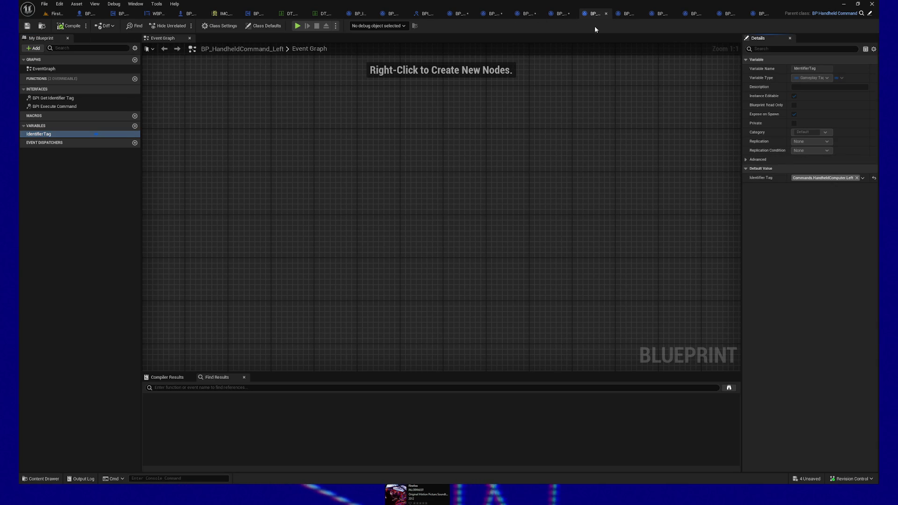
- Tag BP_HandheldCommand_Leave with Commands.HandheldComputer.Leave, then compile and save it
left_click(566, 15)
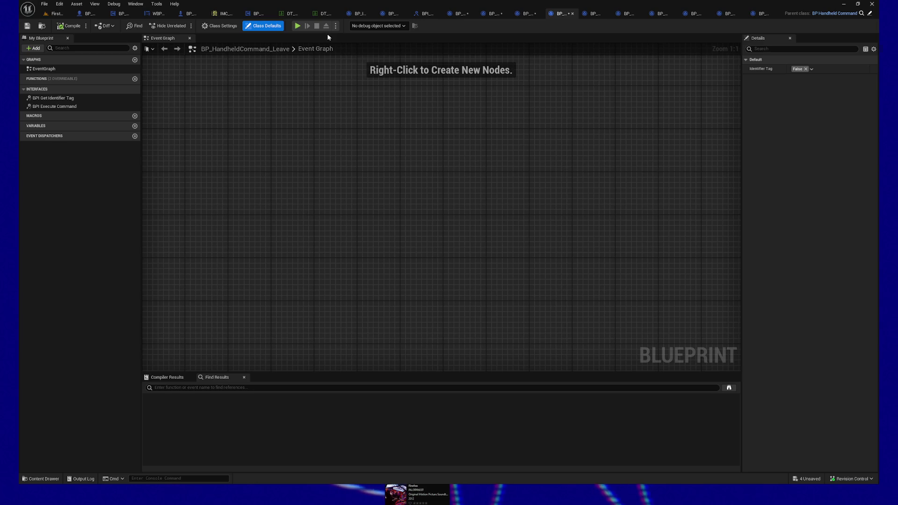
left_click(134, 48)
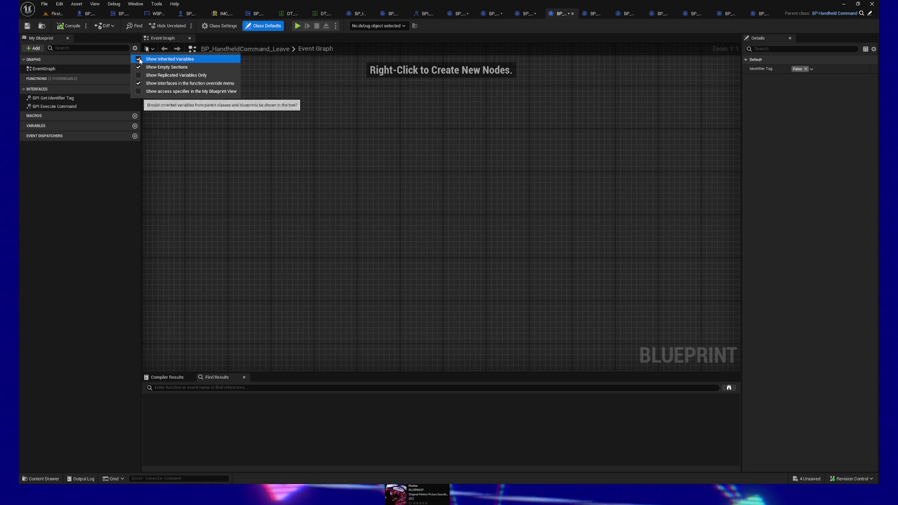
left_click(138, 60)
left_click(70, 134)
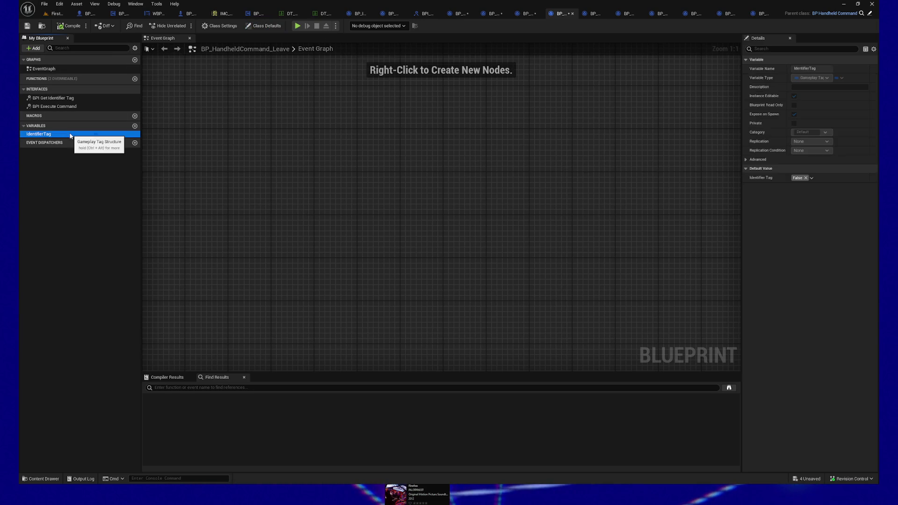
left_click(807, 178)
left_click(805, 177)
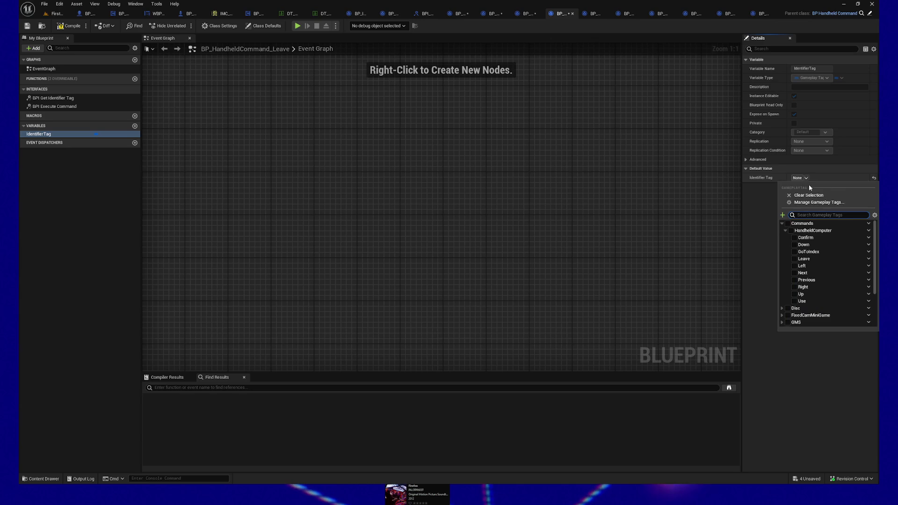
left_click(794, 258)
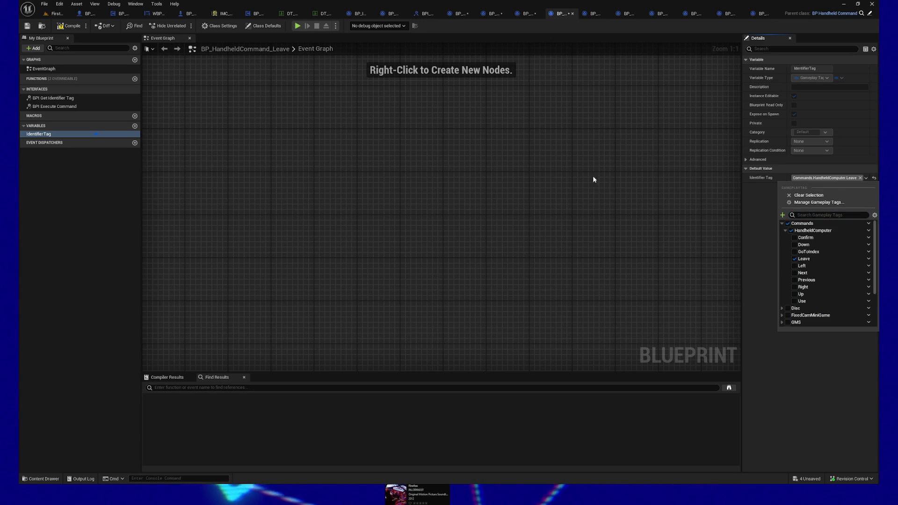
left_click(585, 173)
left_click(69, 26)
left_click(27, 26)
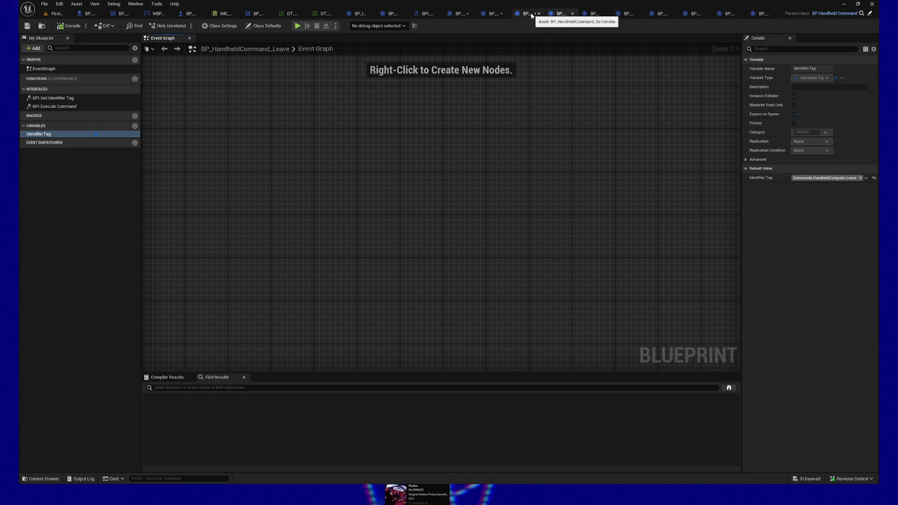
left_click(532, 16)
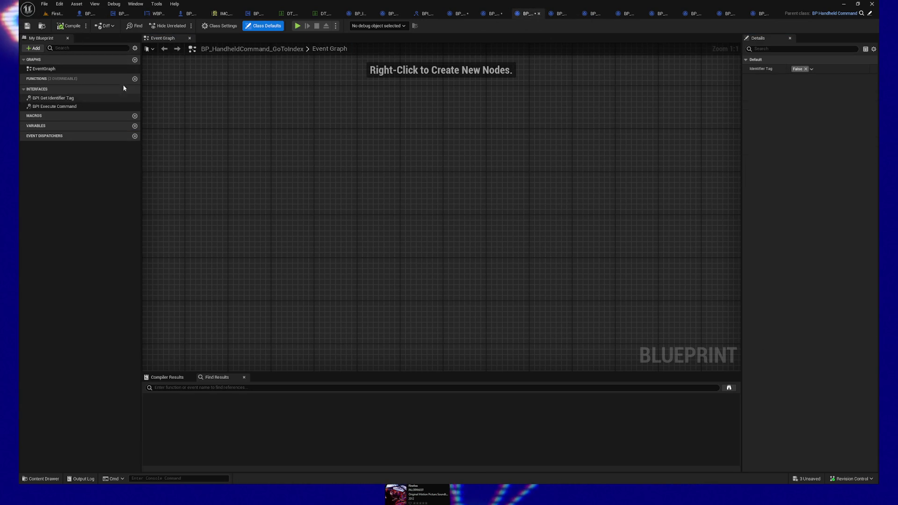
- Set BP_HandheldCommand_GoToIndex's inherited Identifier Tag to Commands.HandheldComputer.GoToIndex, then compile and save
left_click(135, 48)
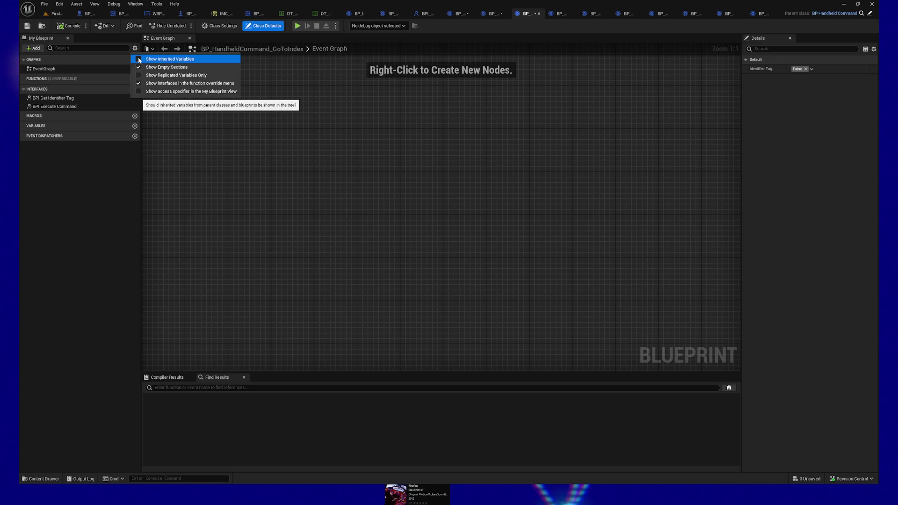
left_click(139, 60)
left_click(69, 134)
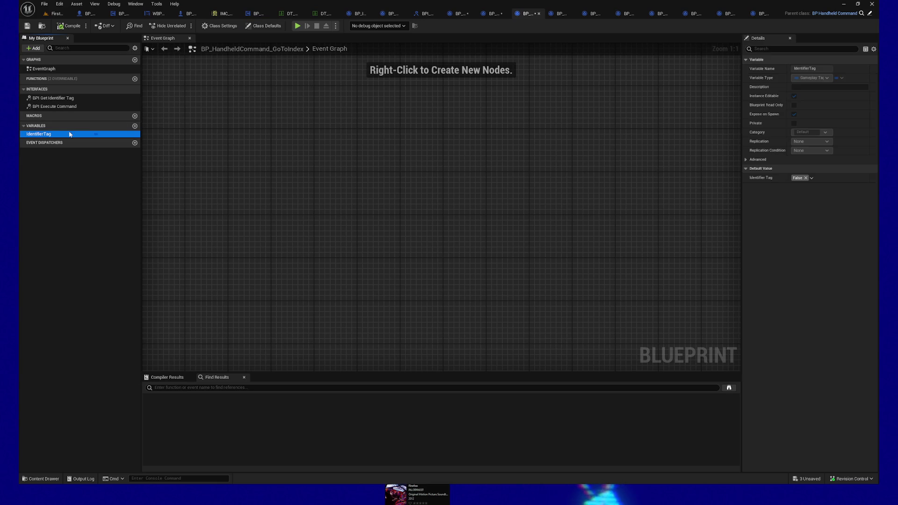
left_click(805, 178)
left_click(808, 179)
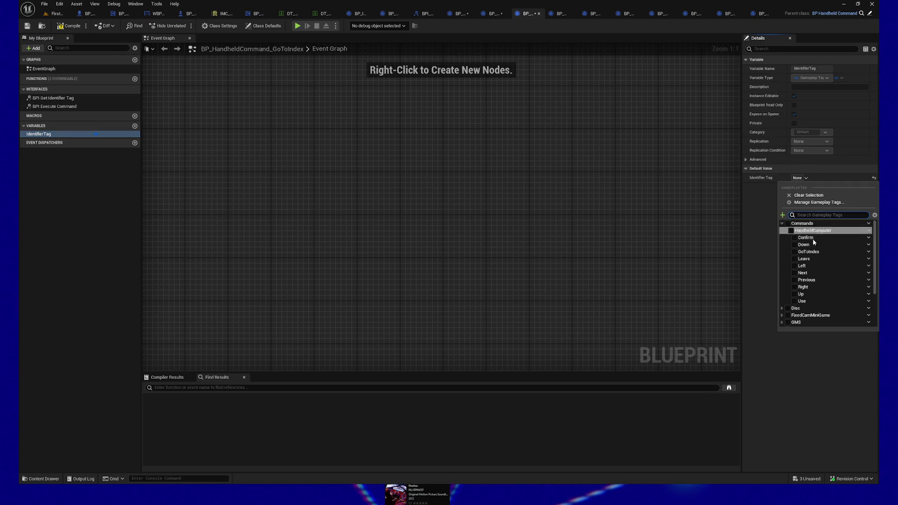
left_click(795, 252)
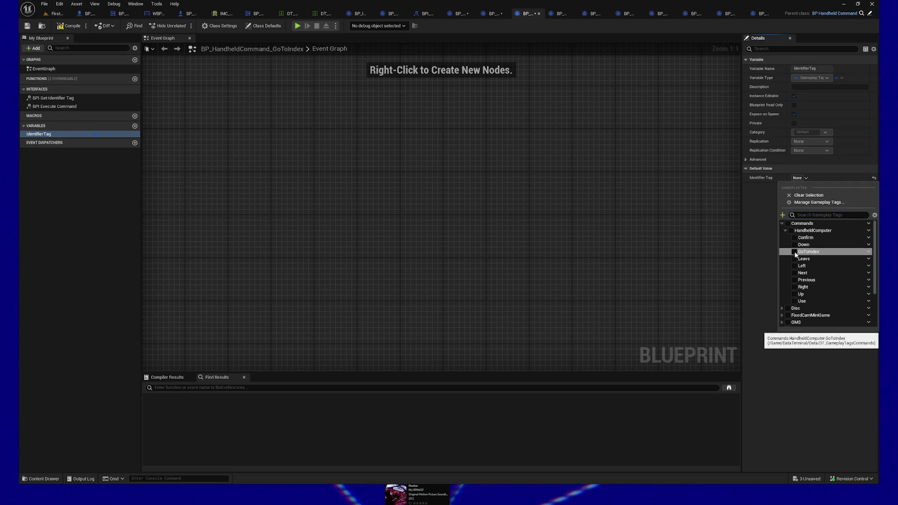
left_click(69, 27)
left_click(26, 27)
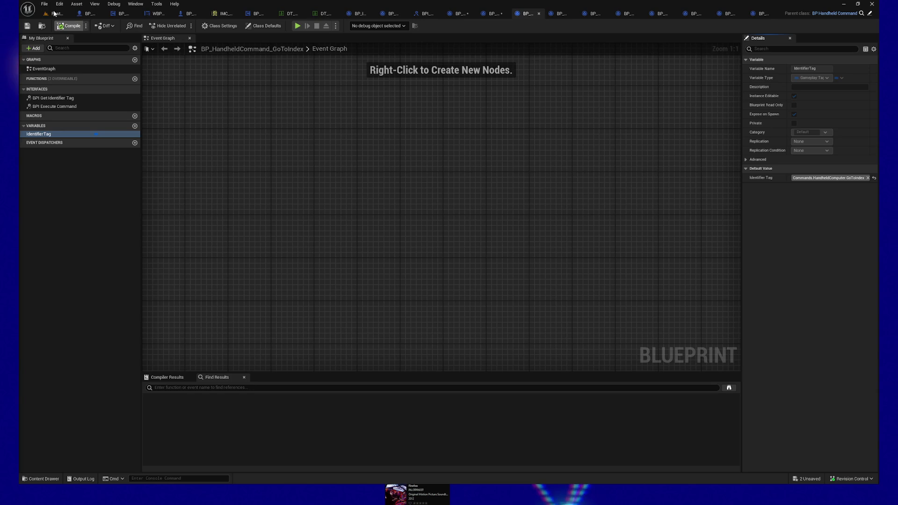
- Set BP_HandheldCommand_Down's inherited Identifier Tag to Commands.HandheldComputer.Down, then compile and save
left_click(505, 13)
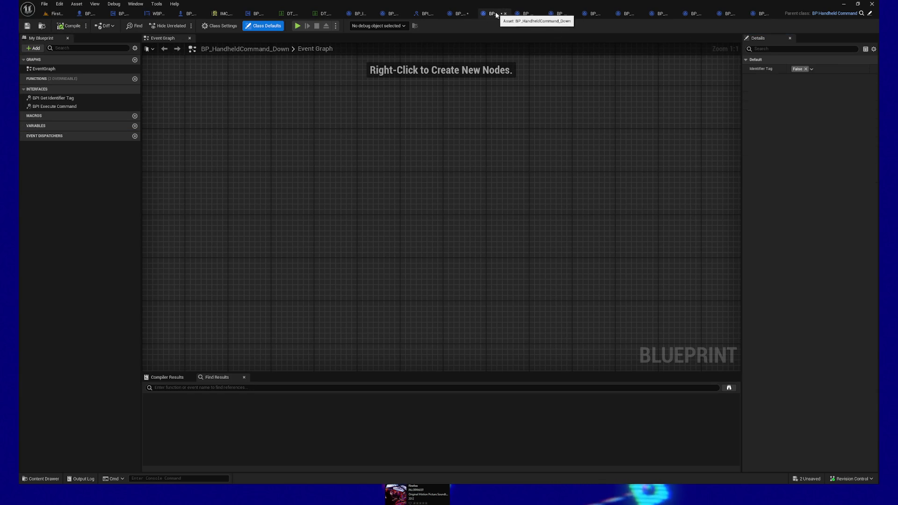
left_click(135, 49)
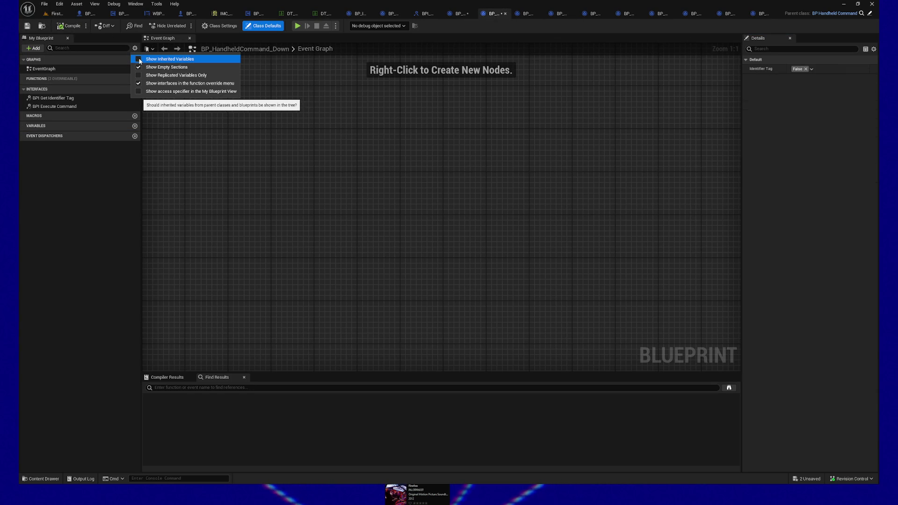
left_click(139, 59)
left_click(72, 135)
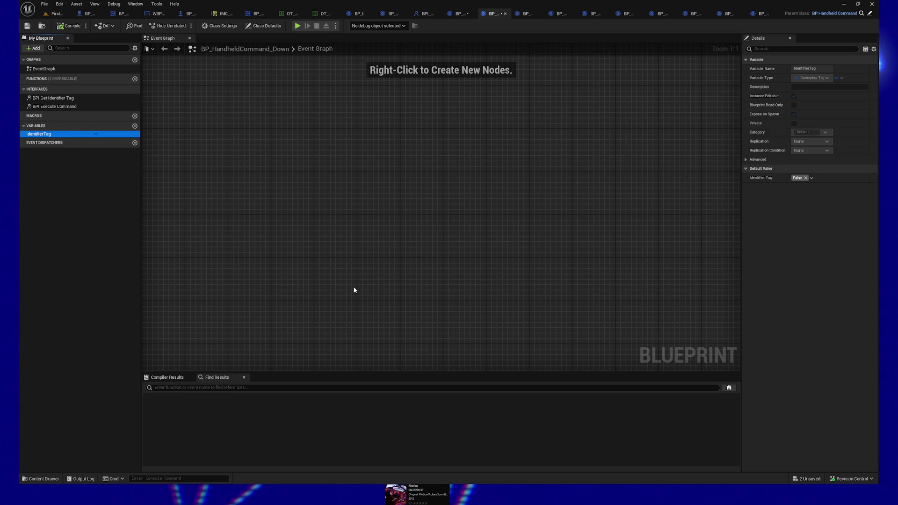
left_click(806, 178)
left_click(808, 178)
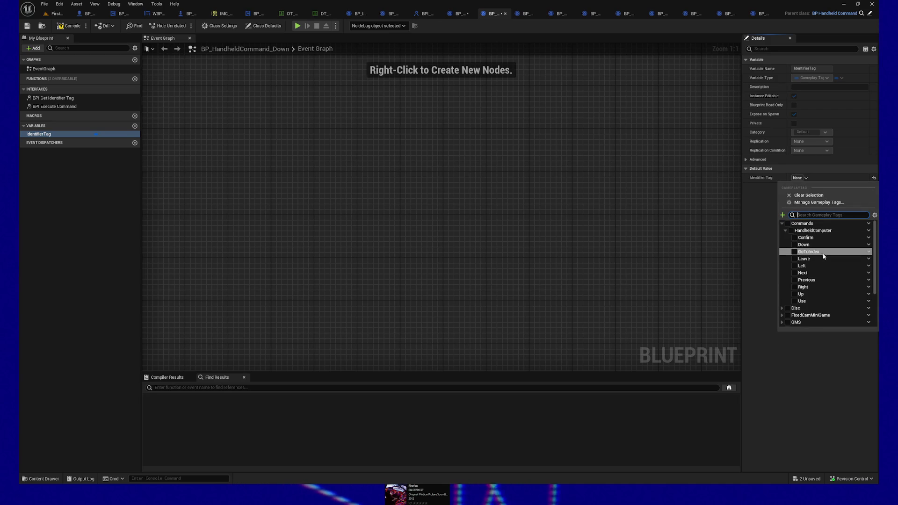
left_click(794, 245)
left_click(447, 146)
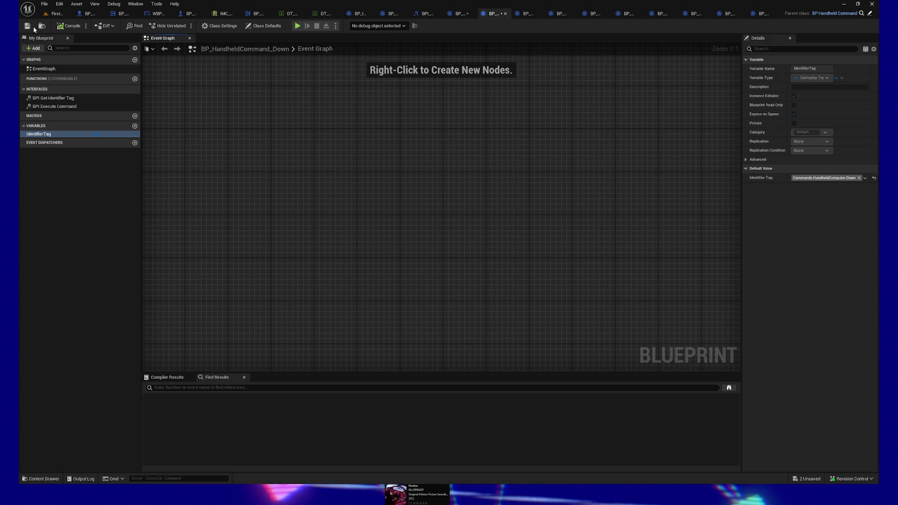
left_click(68, 26)
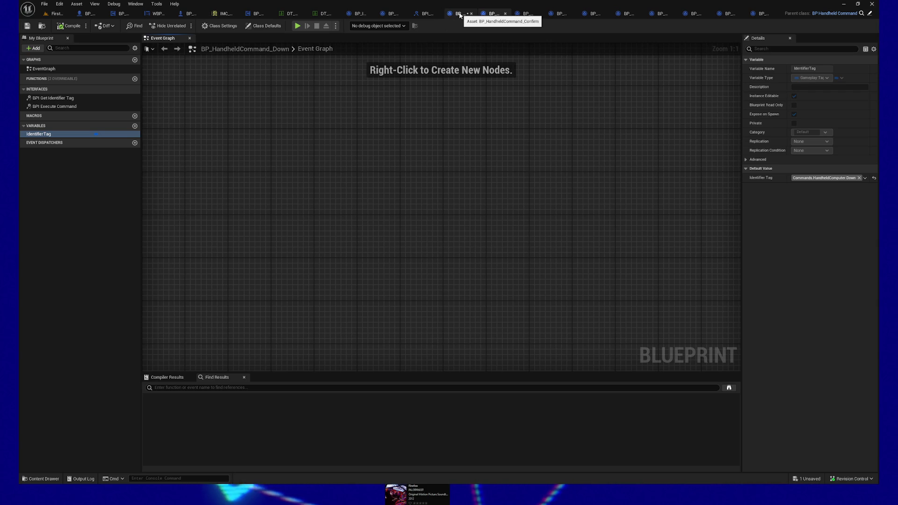
left_click(460, 16)
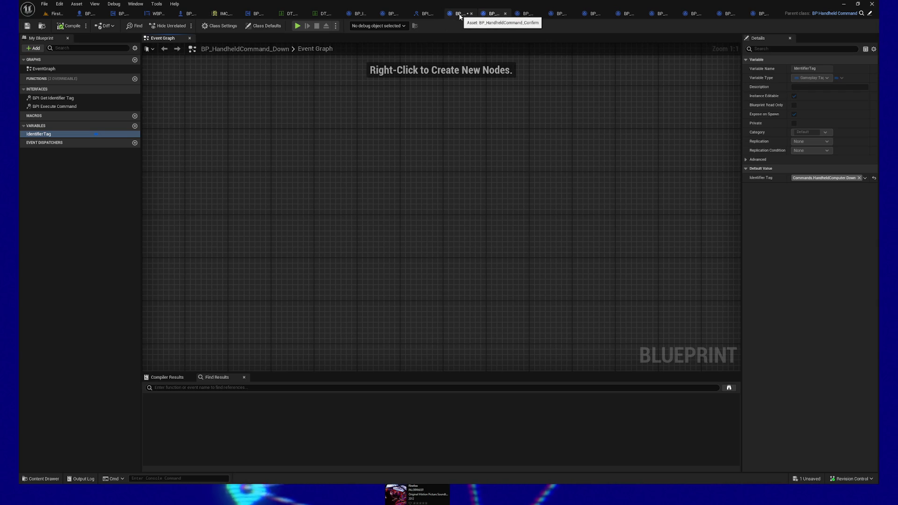
- Show inherited variables in BP_HandheldCommand_Confirm, select IdentifierTag, then compile and save
left_click(134, 48)
left_click(139, 59)
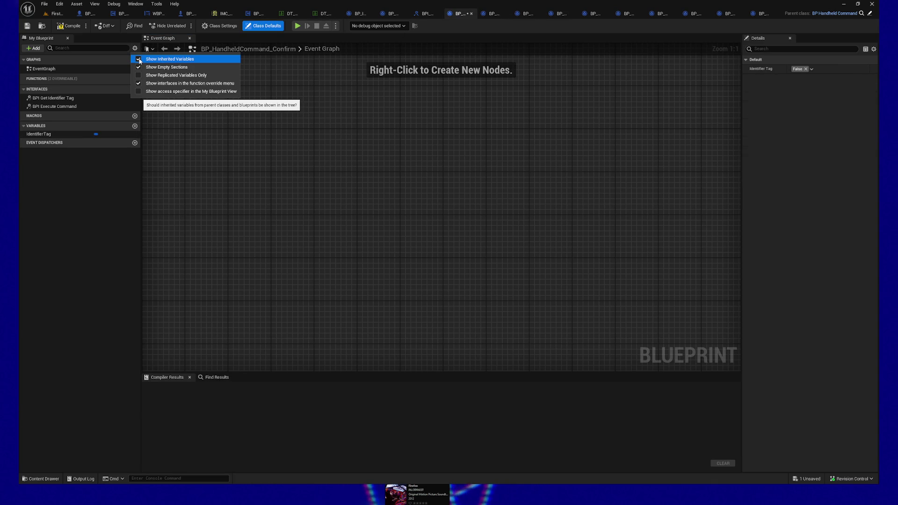
left_click(60, 134)
left_click(69, 26)
left_click(28, 26)
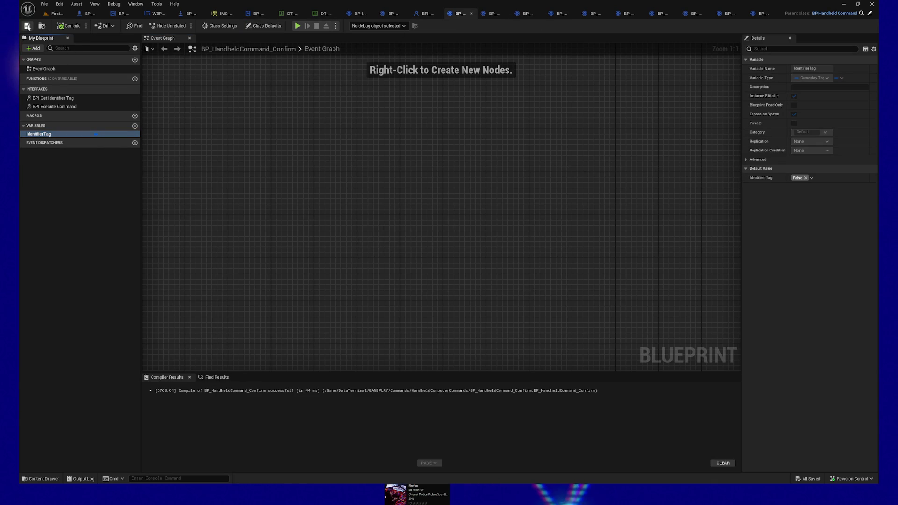
- Set IdentifierTag's default to Commands.HandheldComputer.Confirm, save, and return to the Down Blueprint
left_click(805, 178)
left_click(806, 177)
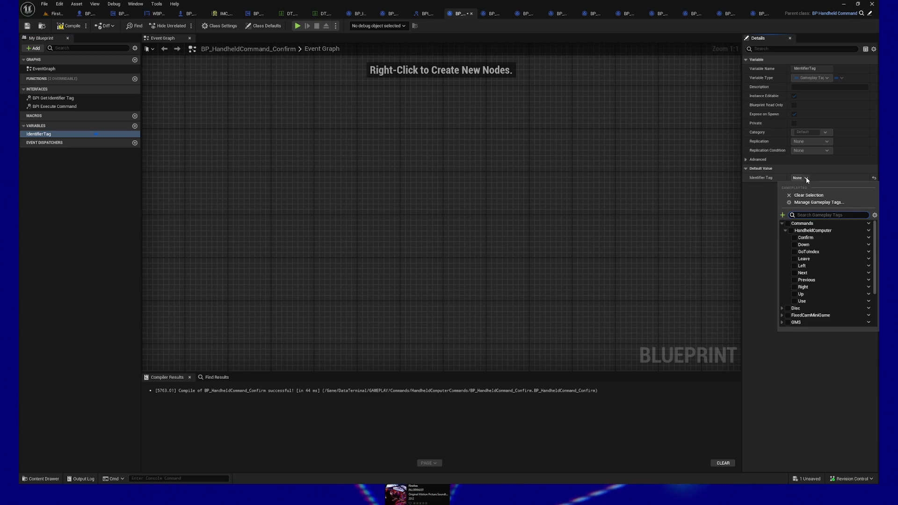
left_click(805, 237)
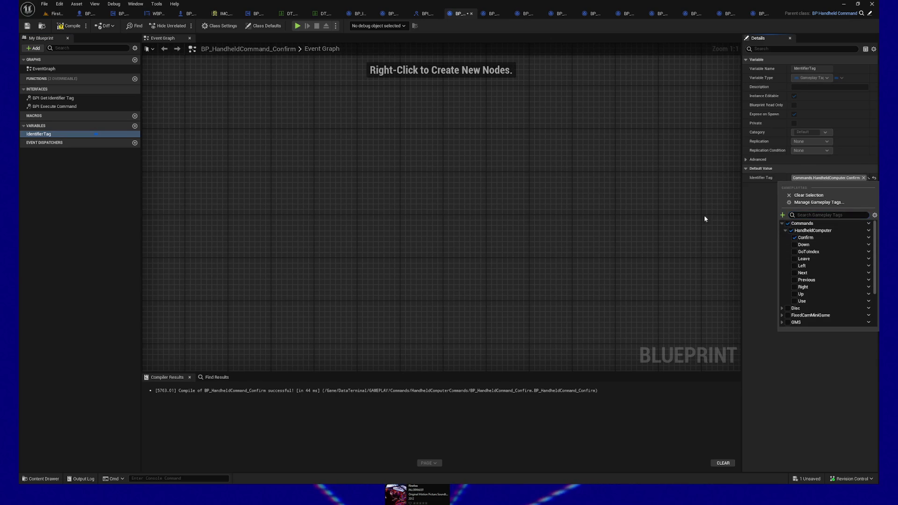
left_click(28, 27)
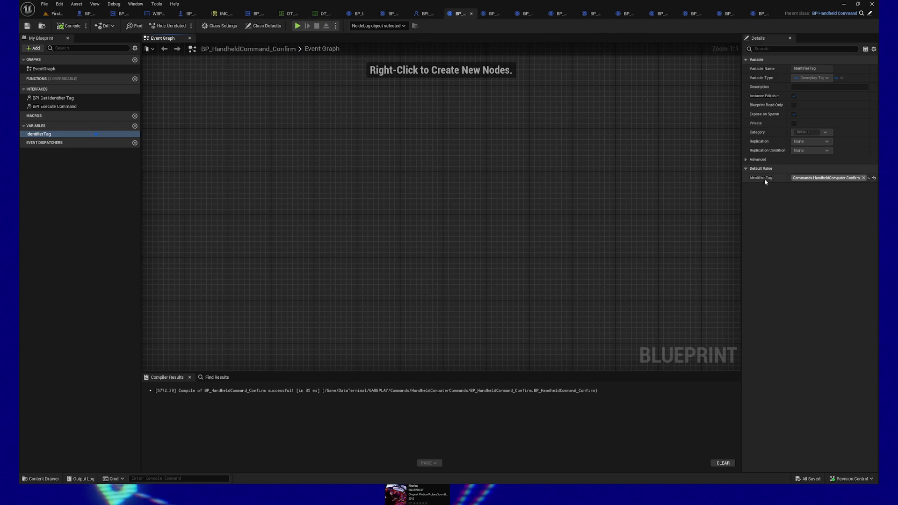
left_click(495, 13)
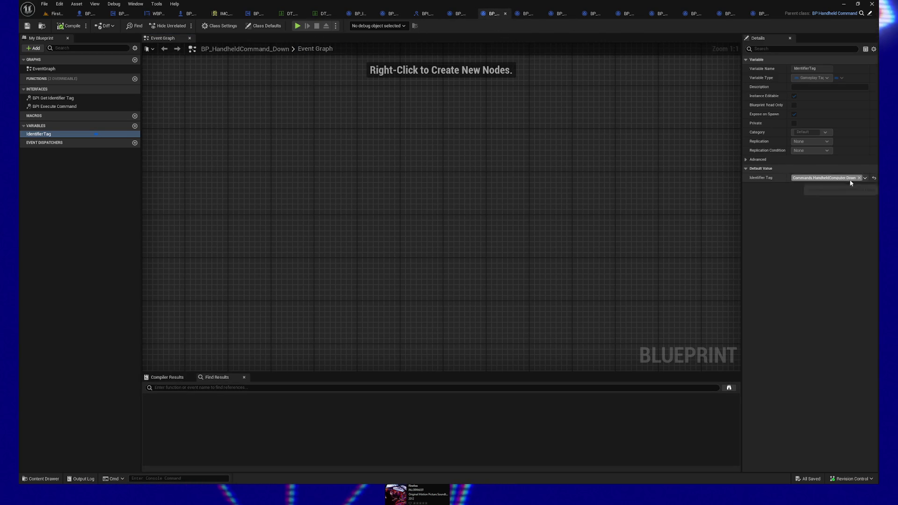
- Check the IdentifierTag of the GoToIndex, Leave, Left, Next, Previous, Right, Up and Use command Blueprints
left_click(528, 14)
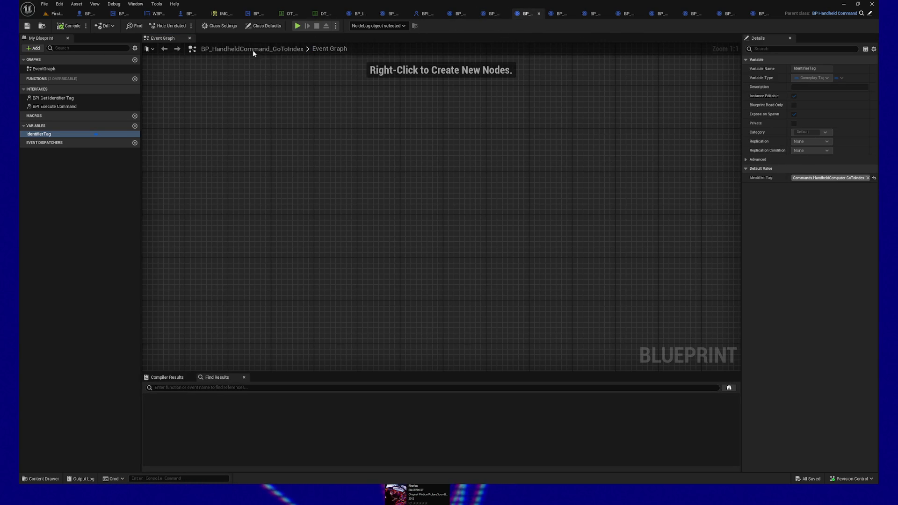
left_click(557, 13)
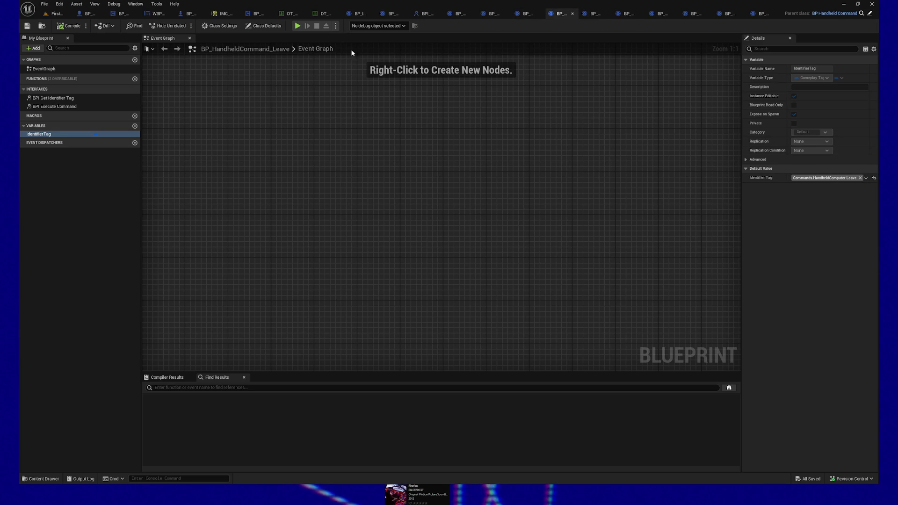
left_click(593, 13)
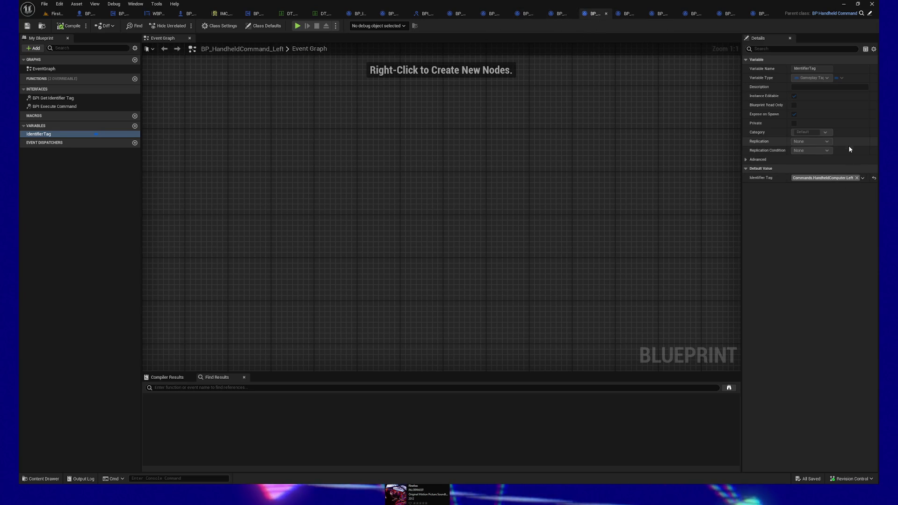
left_click(617, 16)
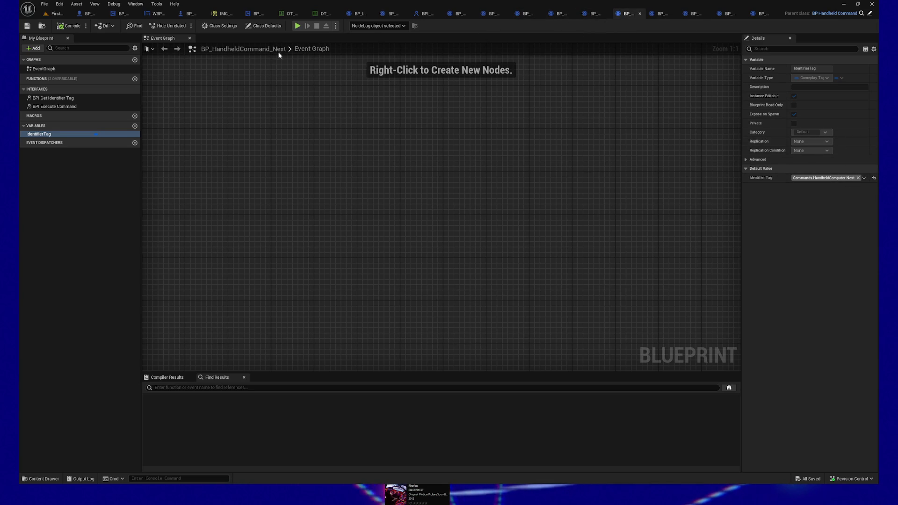
left_click(661, 14)
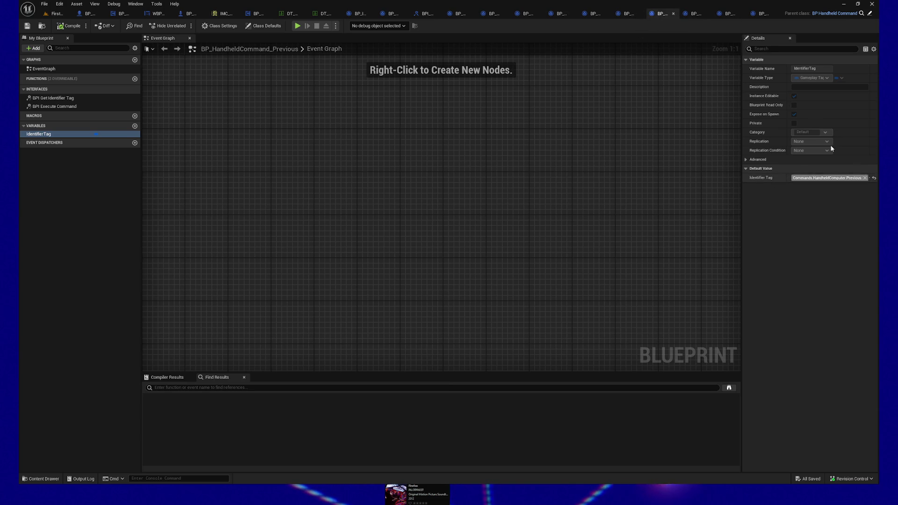
left_click(695, 14)
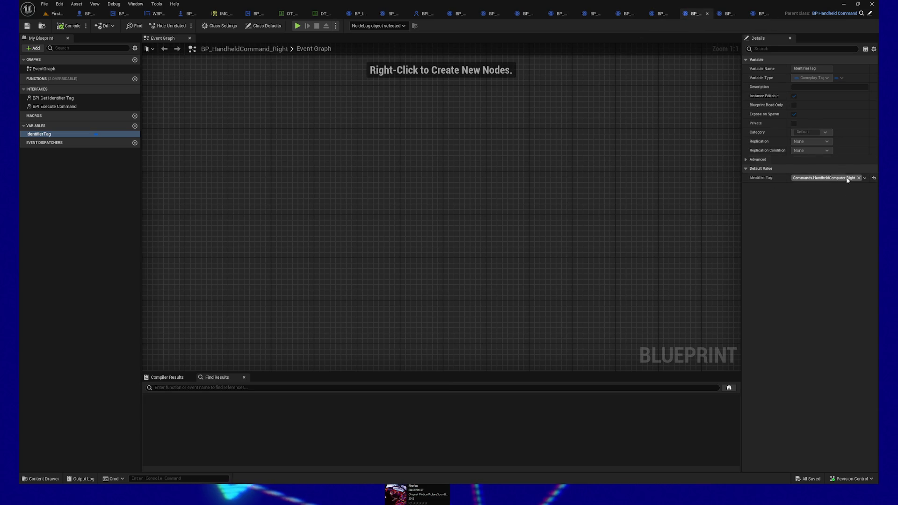
left_click(729, 14)
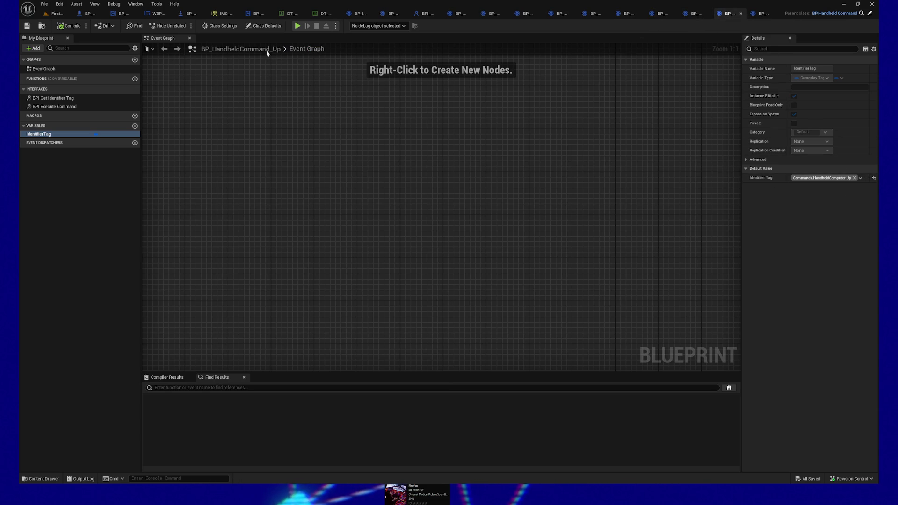
left_click(762, 14)
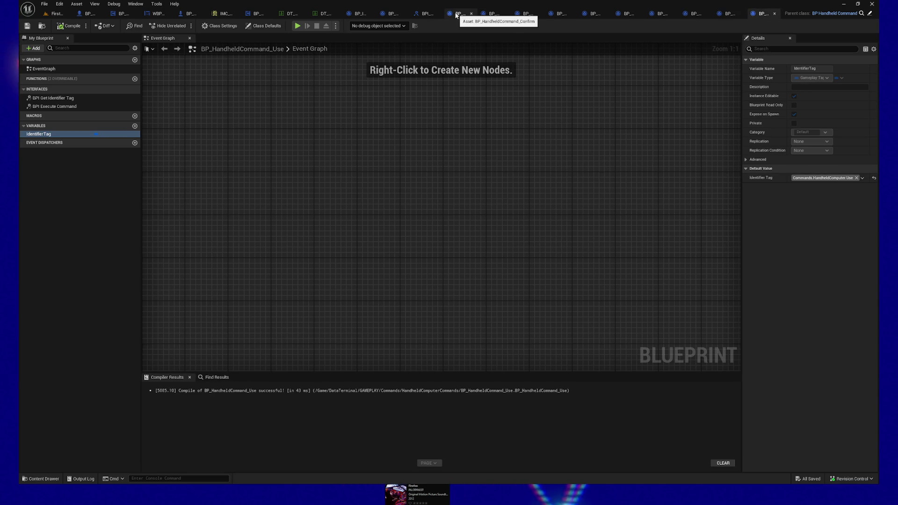
left_click(429, 14)
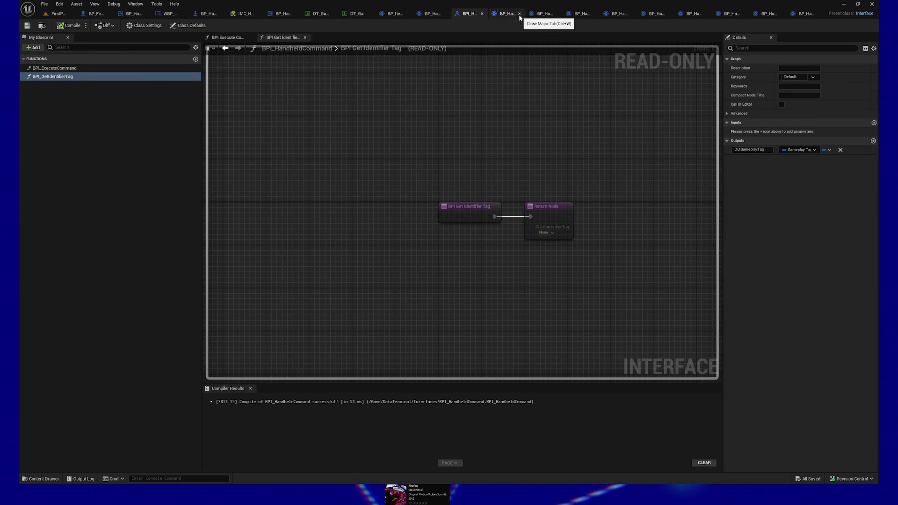
- Close all nine individual command Blueprint editor tabs and save all modified assets
left_click(519, 14)
left_click(544, 13)
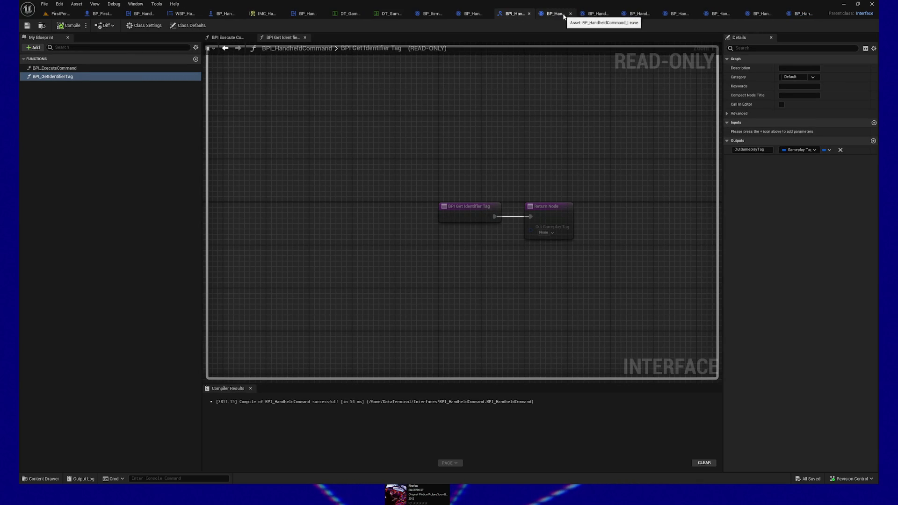
left_click(570, 14)
left_click(600, 14)
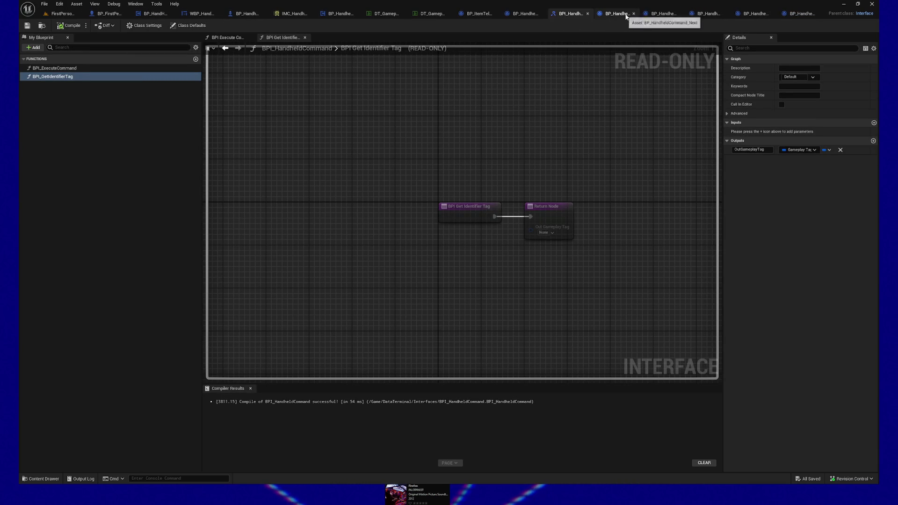
left_click(634, 14)
left_click(672, 15)
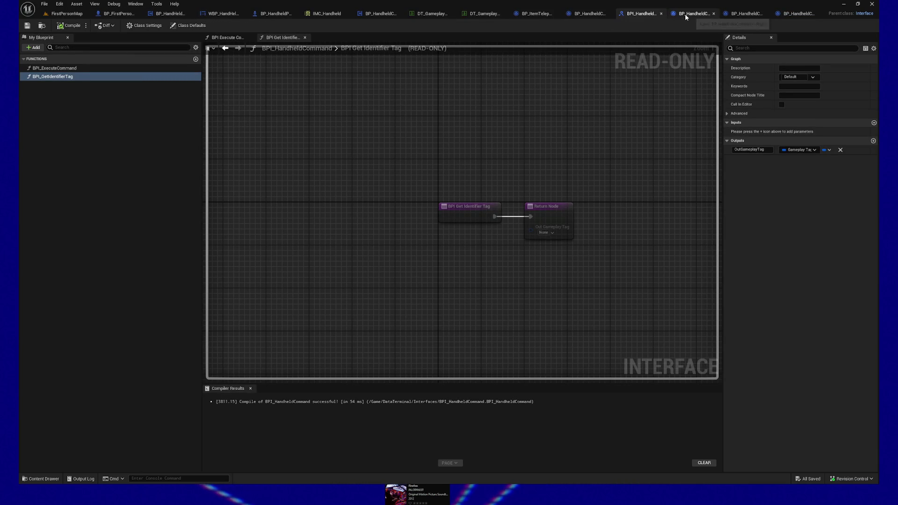
left_click(714, 14)
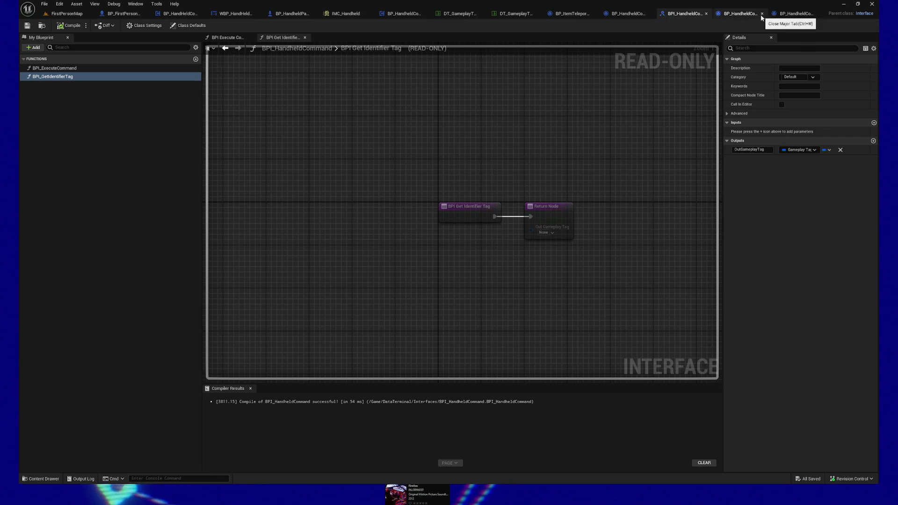
left_click(764, 13)
left_click(819, 13)
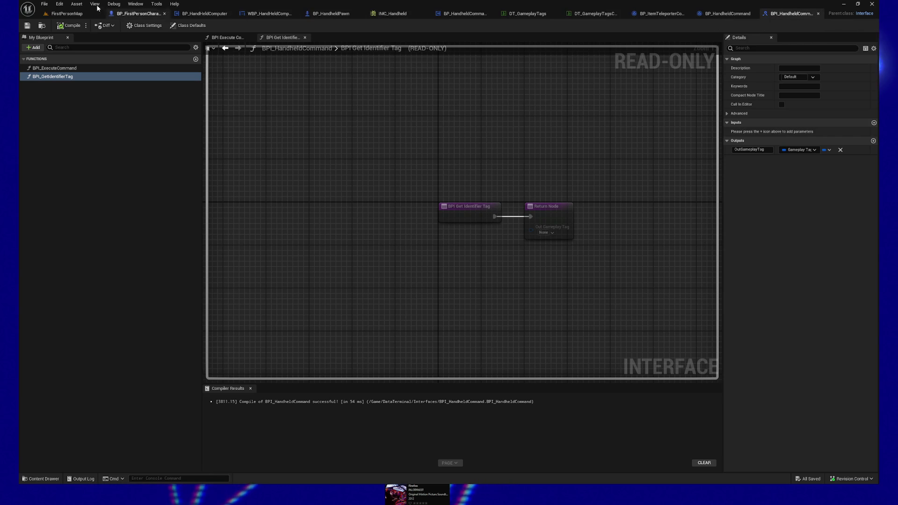
left_click(33, 26)
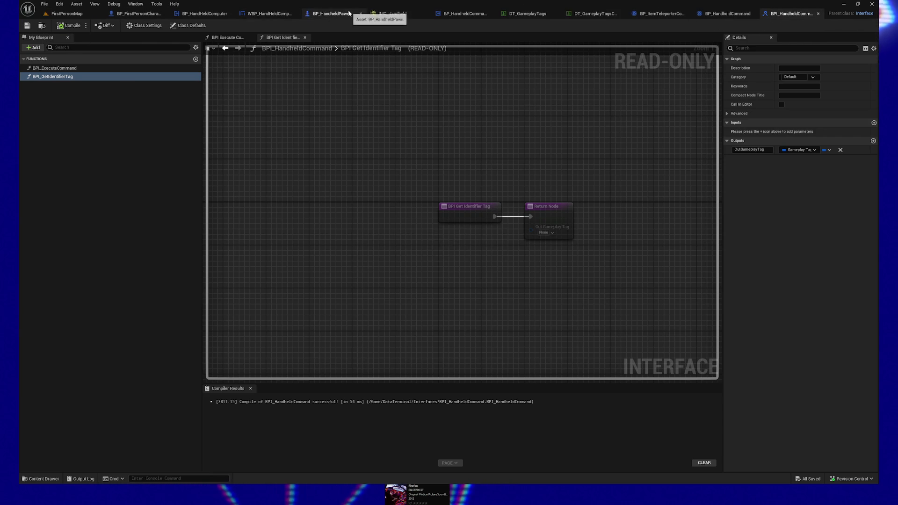
left_click(329, 14)
- Select DesiredCommands and fill its first three entries, starting with Confirm and GoToIndex command classes
left_click_drag(553, 137, 676, 231)
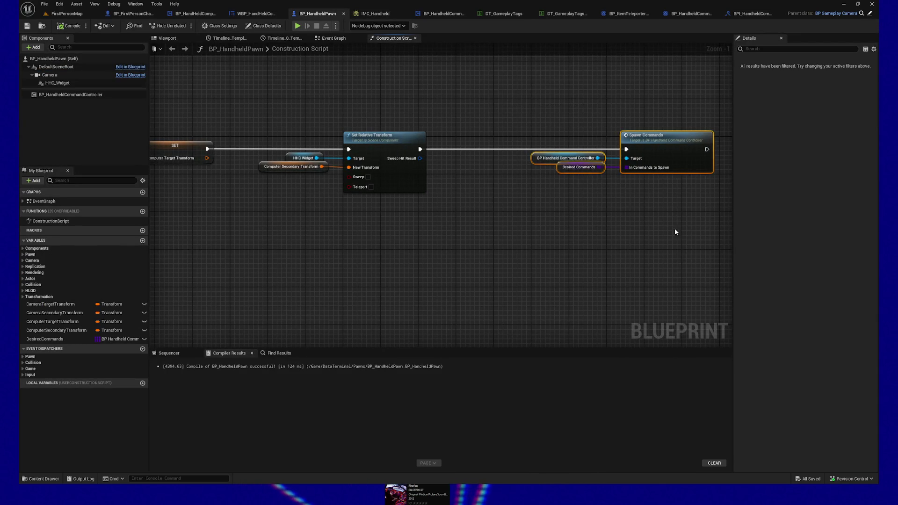
left_click(65, 339)
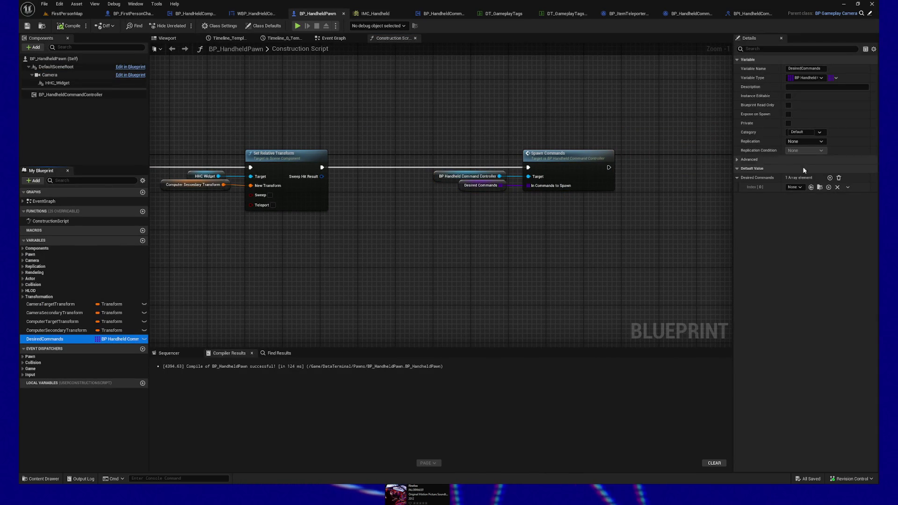
left_click(801, 188)
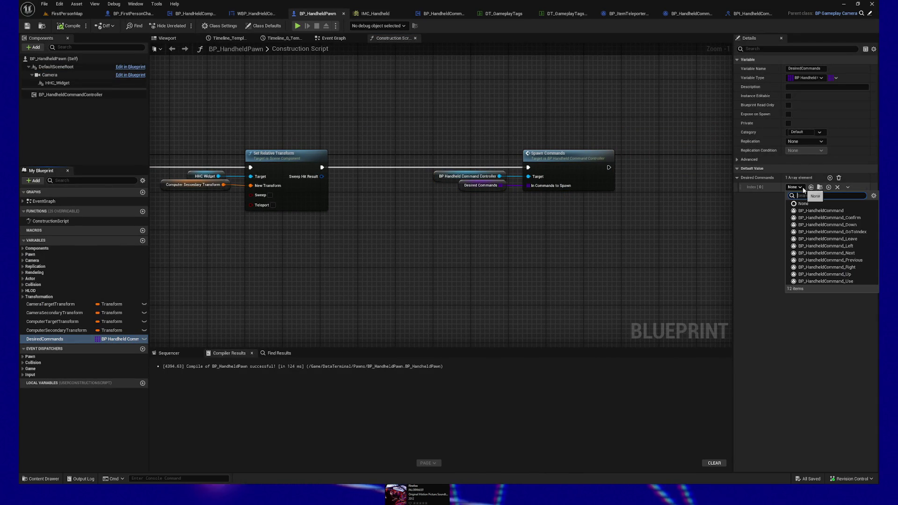
left_click(802, 218)
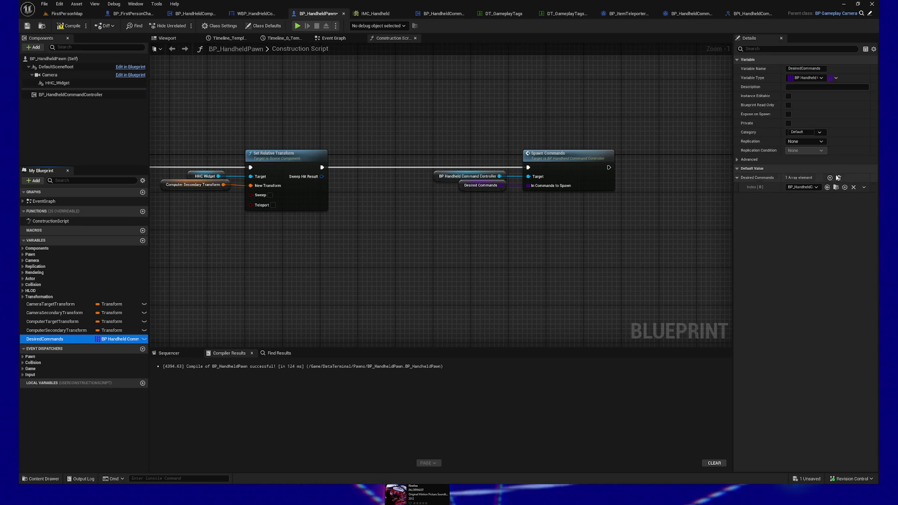
left_click(830, 178)
left_click(805, 198)
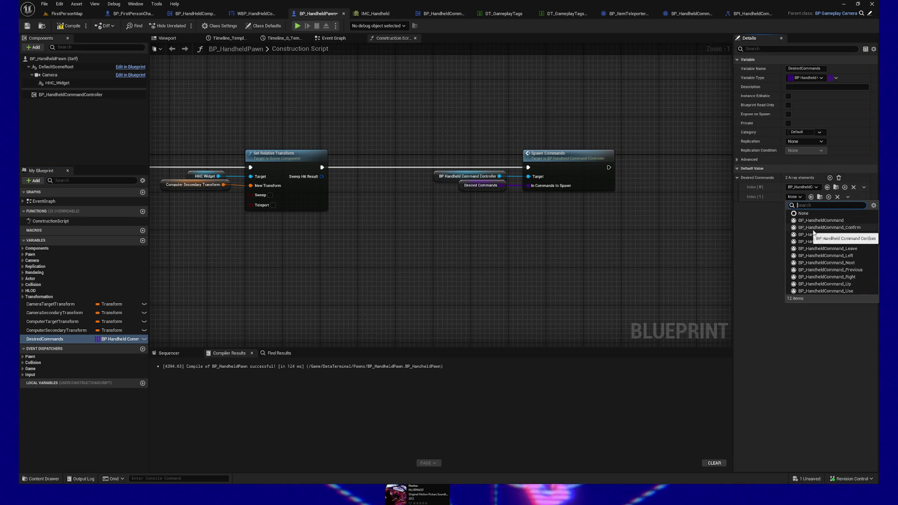
left_click(813, 231)
left_click(830, 178)
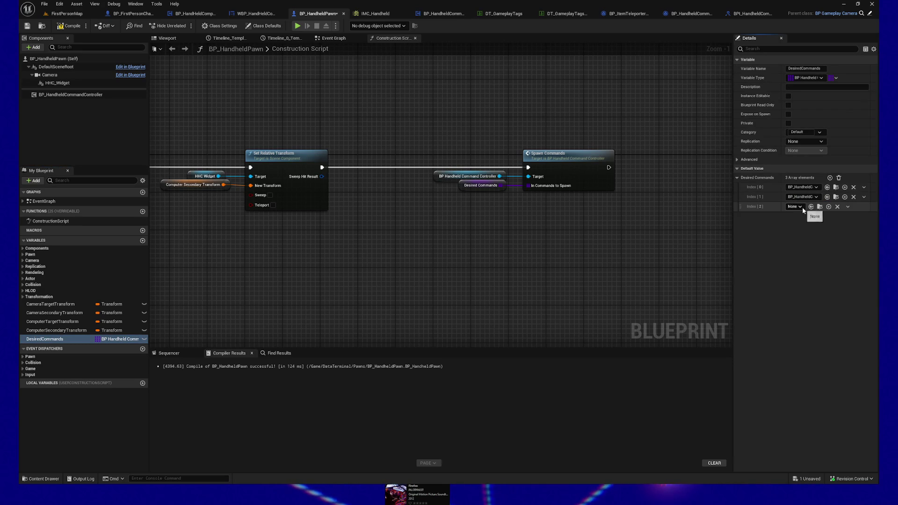
left_click(801, 207)
left_click(821, 254)
- Add DesiredCommands entries at indices 3–6, each set to a handheld command class
left_click(830, 178)
left_click(796, 216)
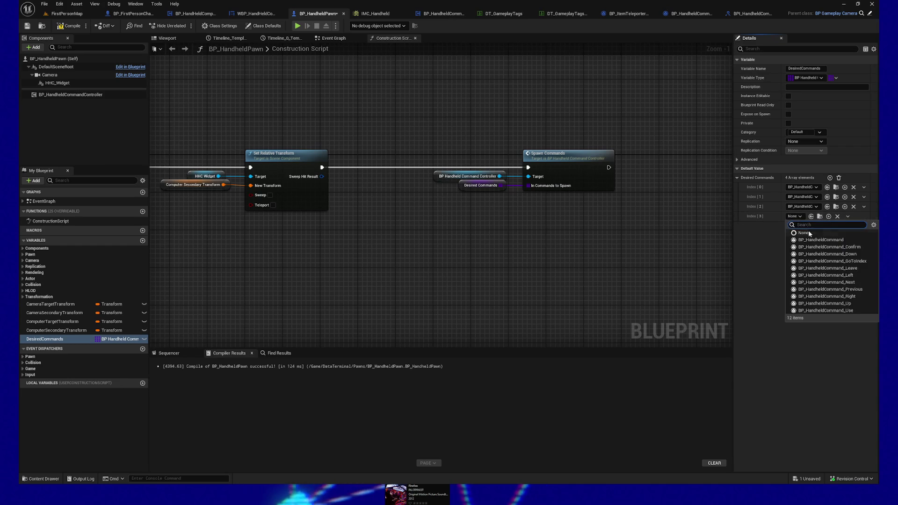
left_click(811, 271)
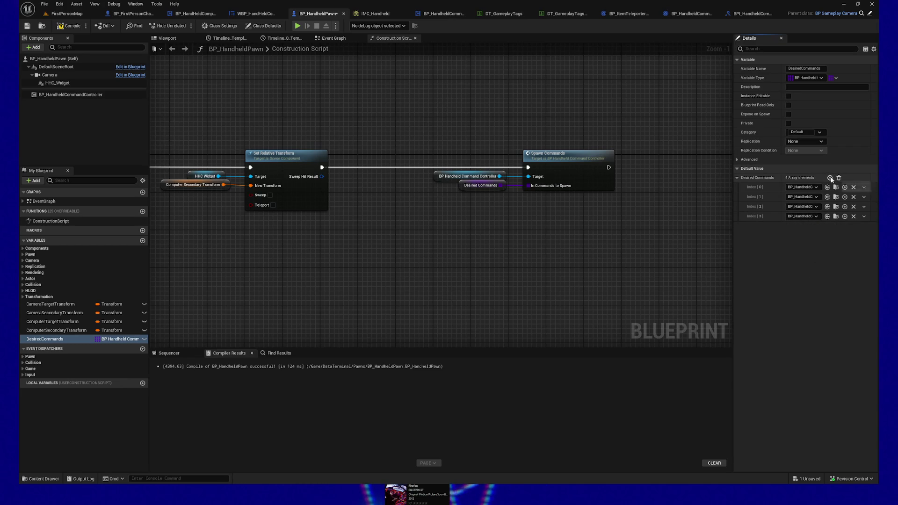
left_click(795, 226)
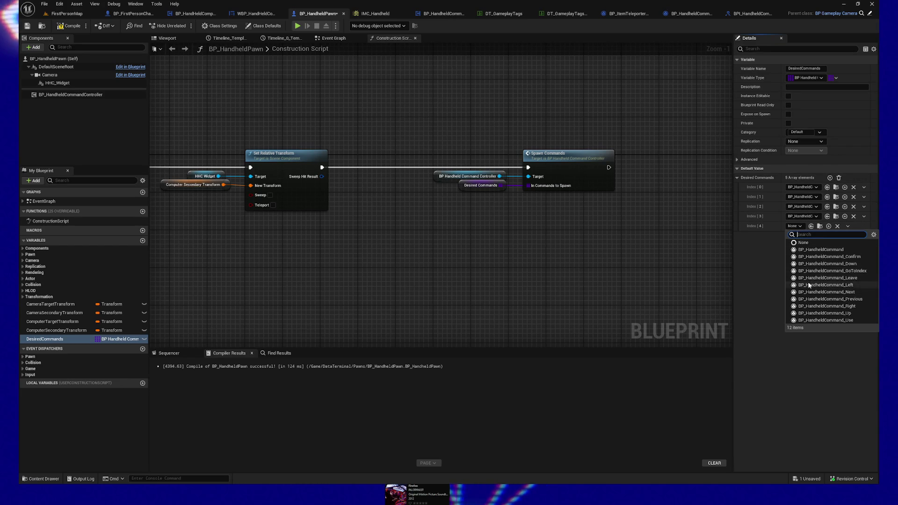
left_click(820, 253)
left_click(830, 178)
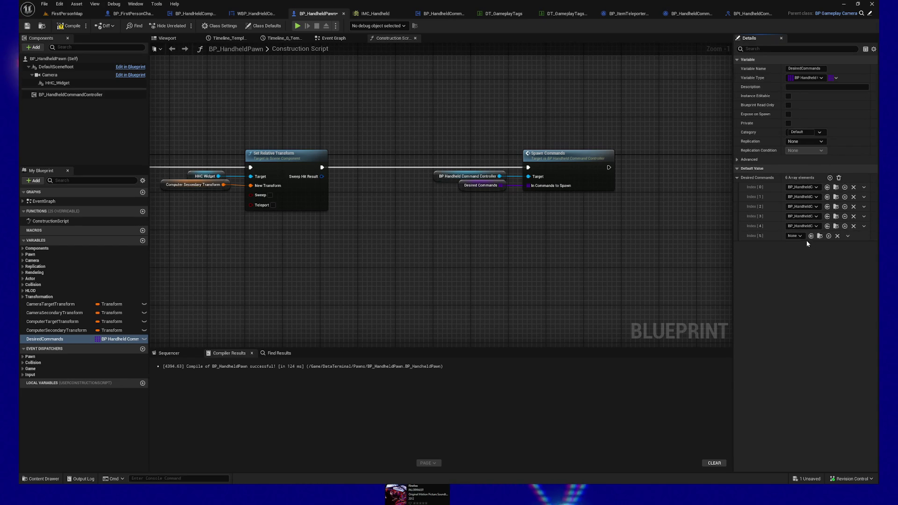
left_click(795, 236)
left_click(814, 303)
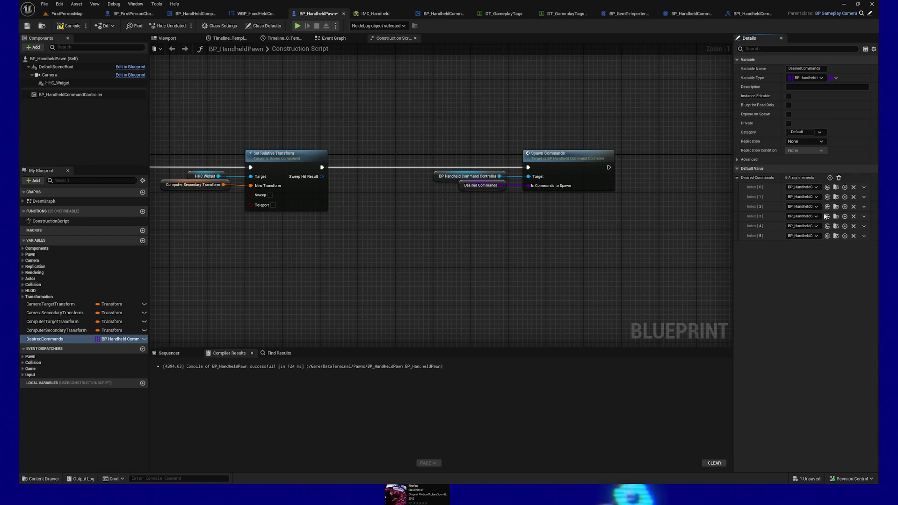
left_click(830, 178)
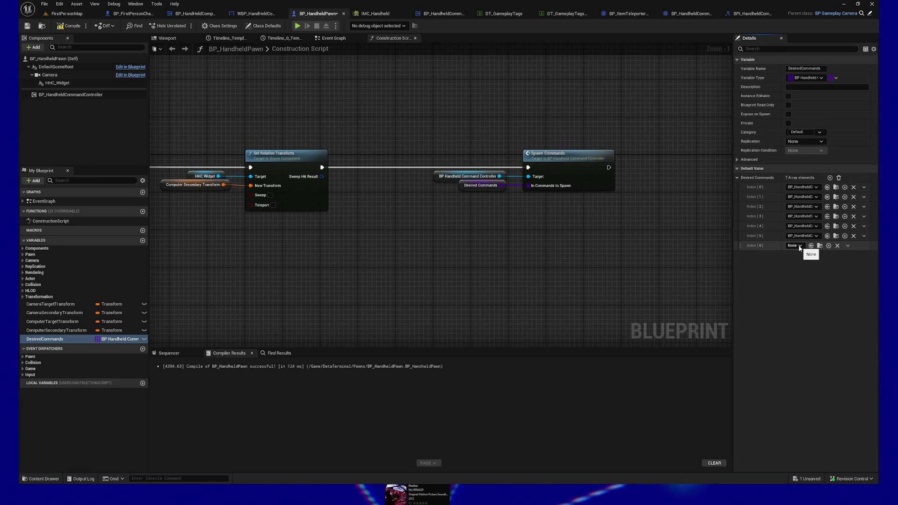
left_click(799, 247)
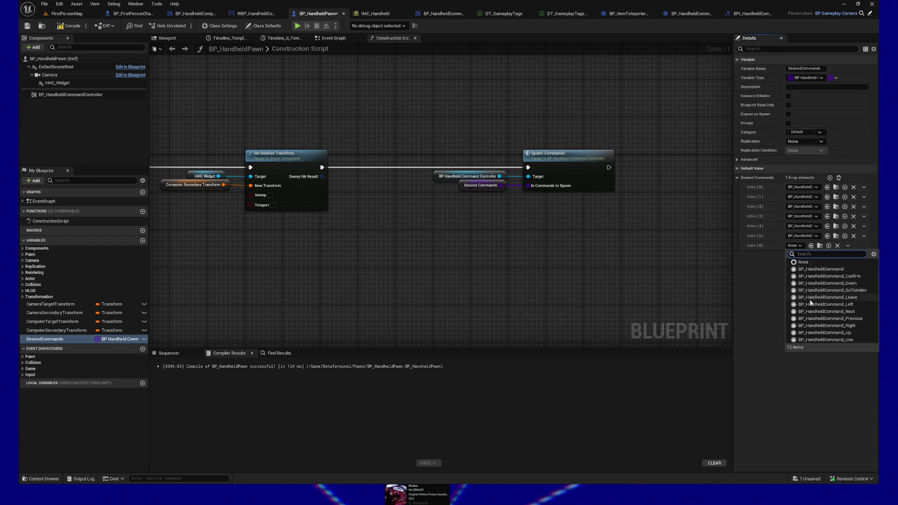
left_click(814, 318)
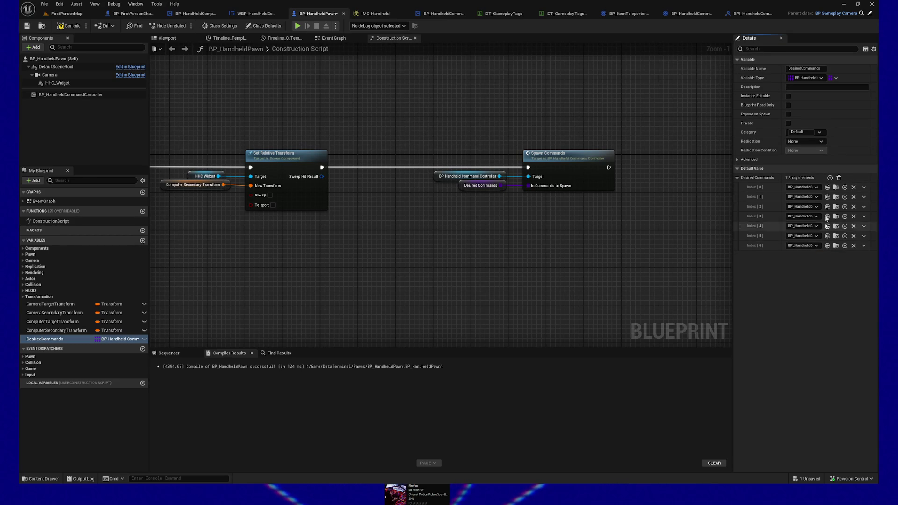
- Add entries at indices 7, 8 and 9, bringing DesiredCommands to ten command classes
left_click(830, 178)
left_click(795, 256)
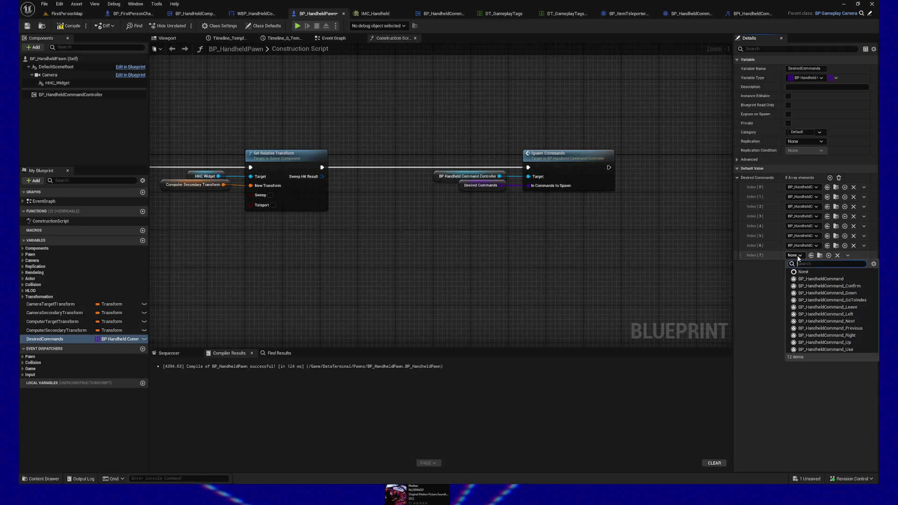
left_click(819, 336)
left_click(830, 178)
left_click(795, 265)
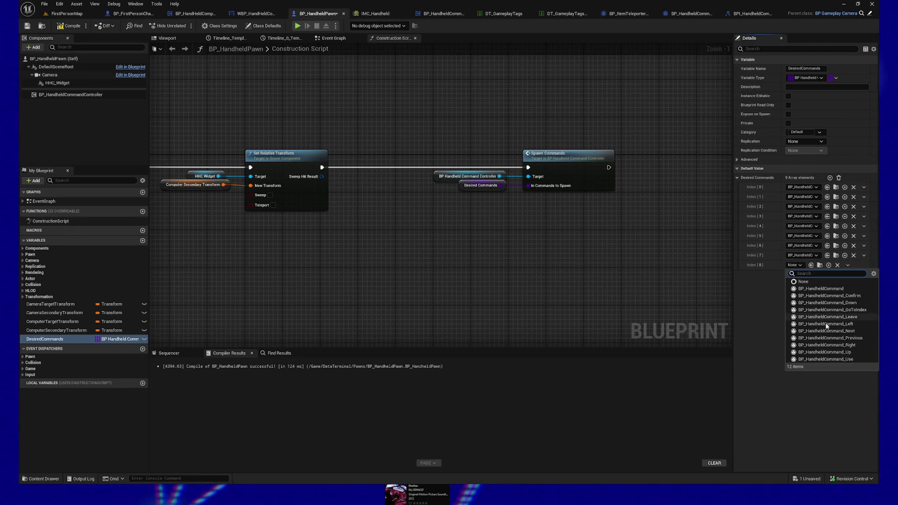
left_click(822, 352)
left_click(830, 178)
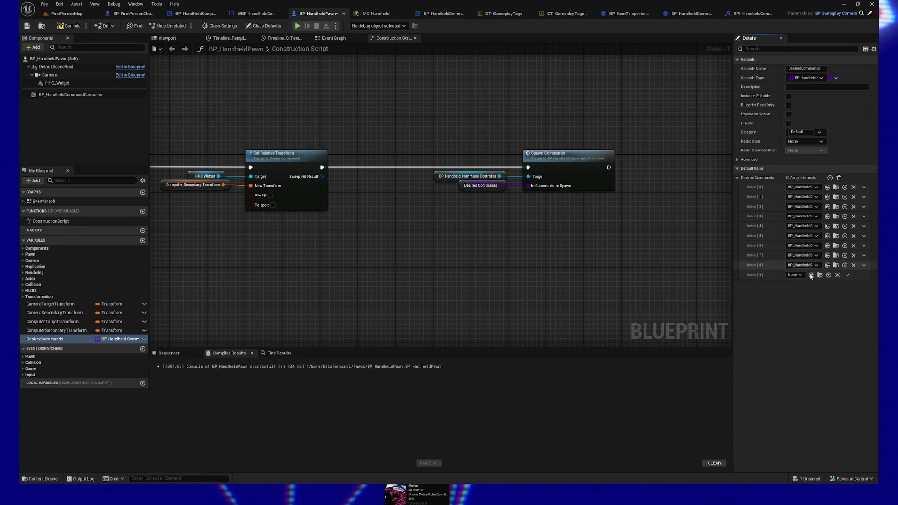
left_click(795, 275)
left_click(820, 365)
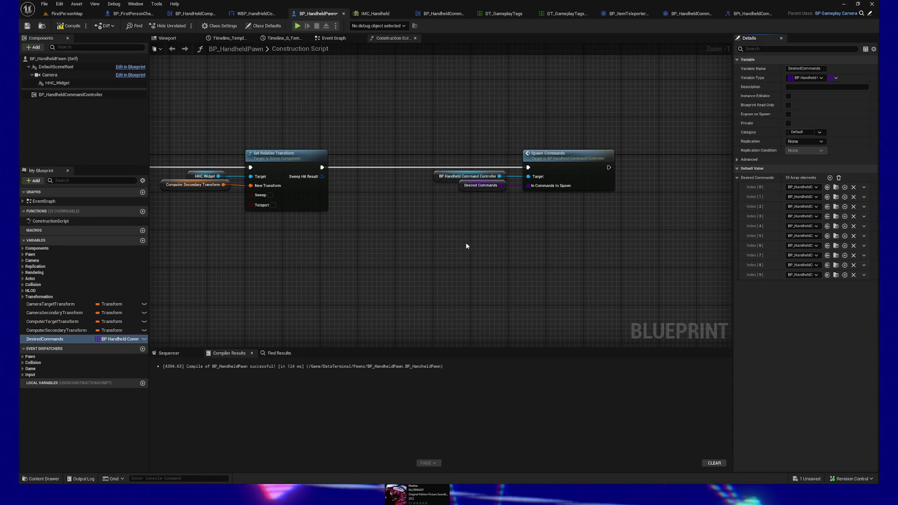
- Pan the Construction Script graph and compile BP_HandheldPawn with save-on-compile
mouse_move(467, 261)
left_mouse_down()
mouse_move(415, 251)
mouse_move(391, 258)
left_mouse_up()
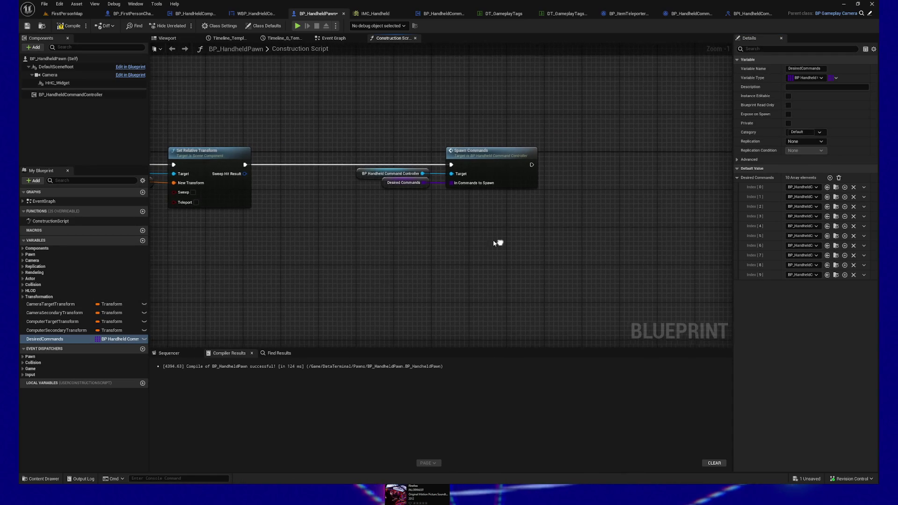
left_click(28, 25)
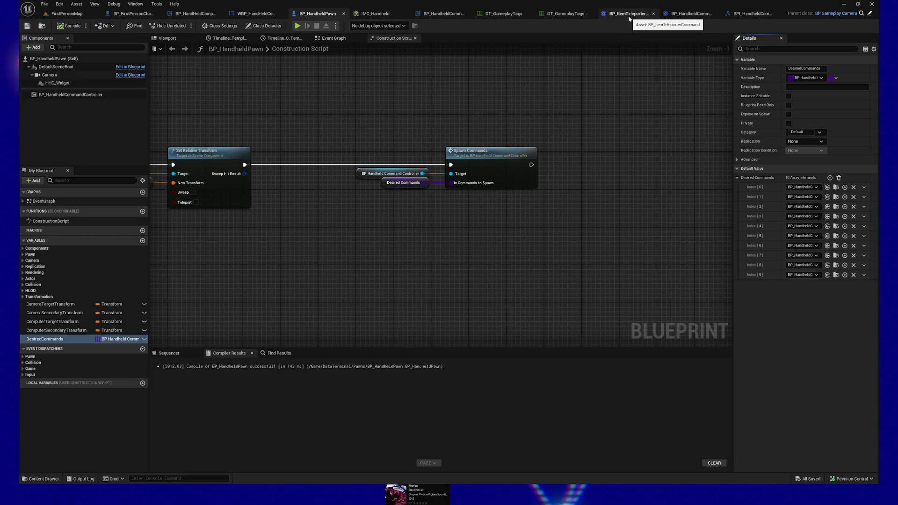
- In BP_HandheldCommand's BPI Execute Command, add a Print String node before the Return Node
left_click(691, 13)
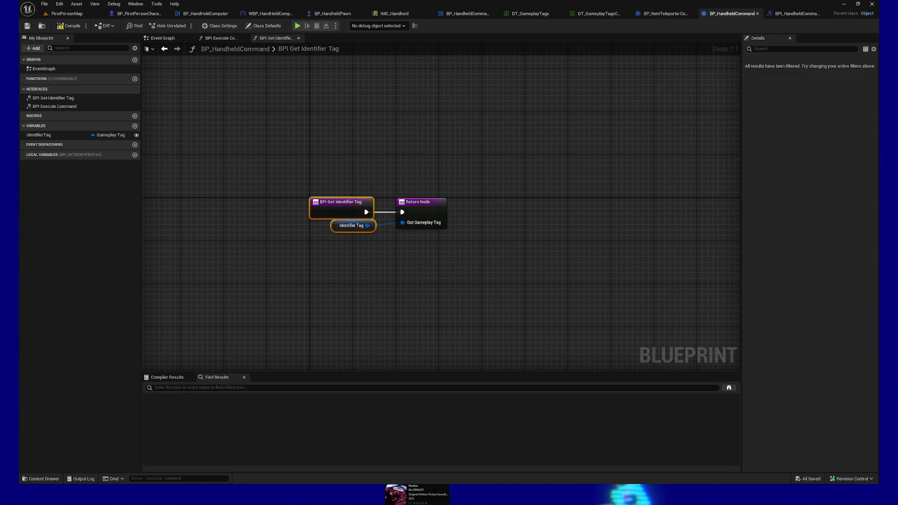
double_click(54, 106)
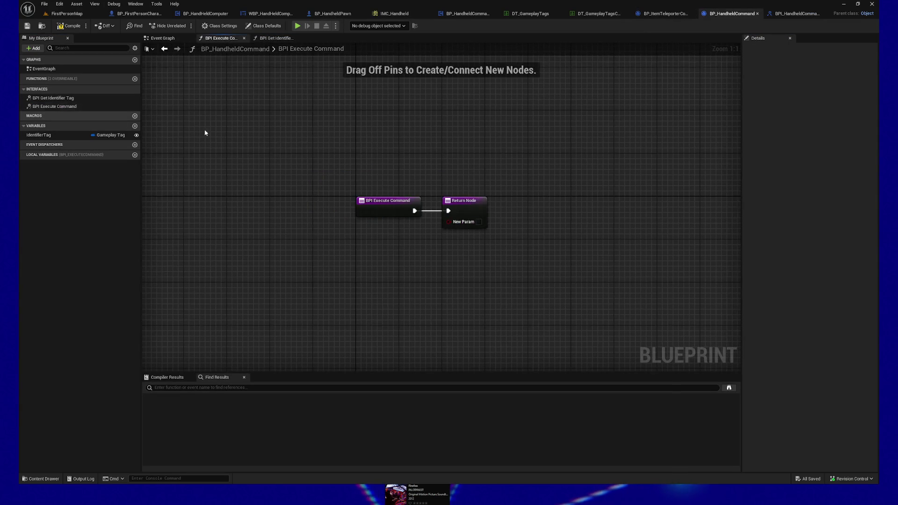
left_click_drag(430, 199, 629, 199)
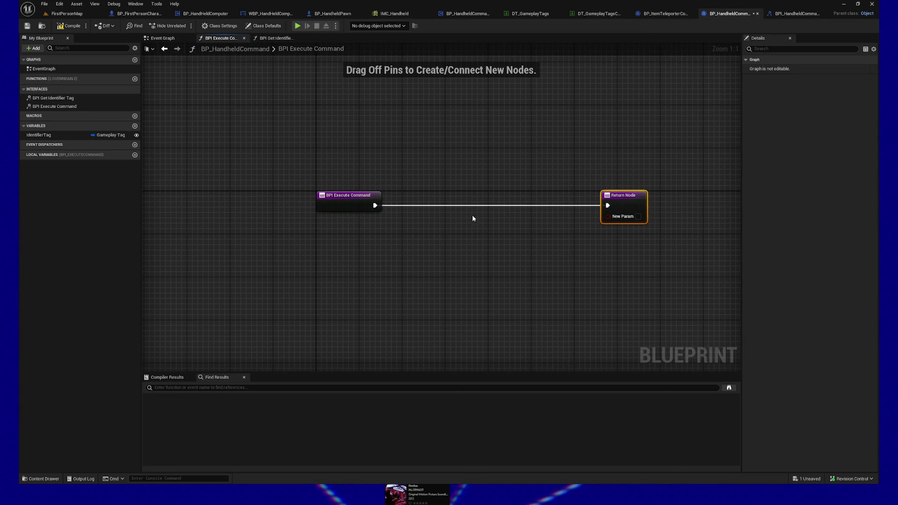
left_click_drag(407, 252, 438, 194)
type("print string")
key("Return")
- Set the Print String Duration to 5.0 seconds
left_click(463, 239)
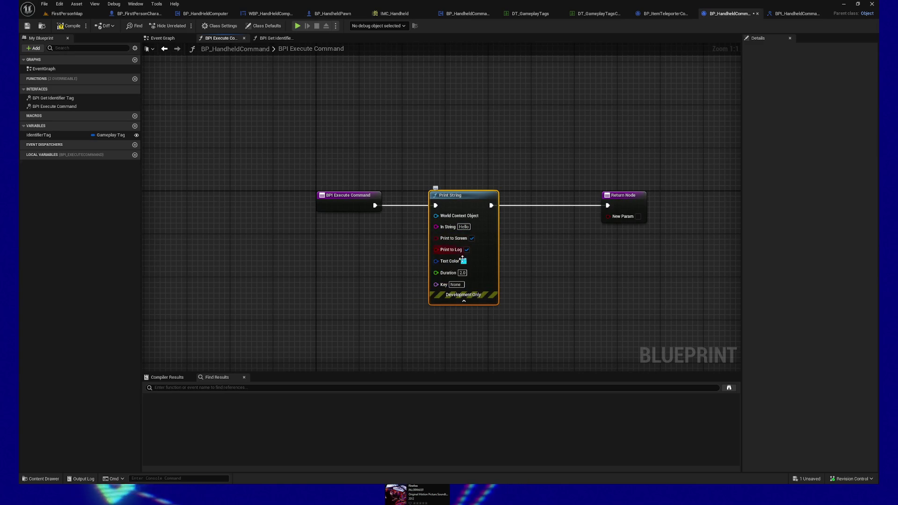
left_click(462, 274)
type("5")
left_click(521, 284)
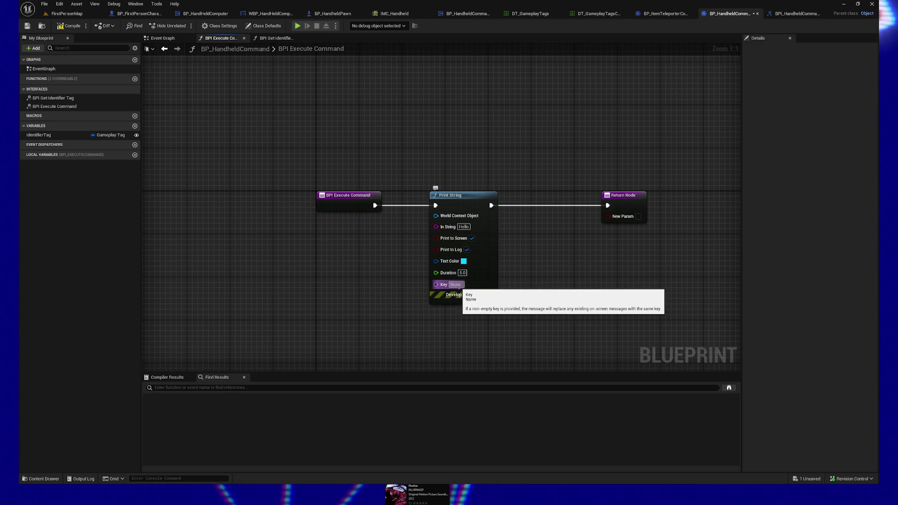
left_click(465, 232)
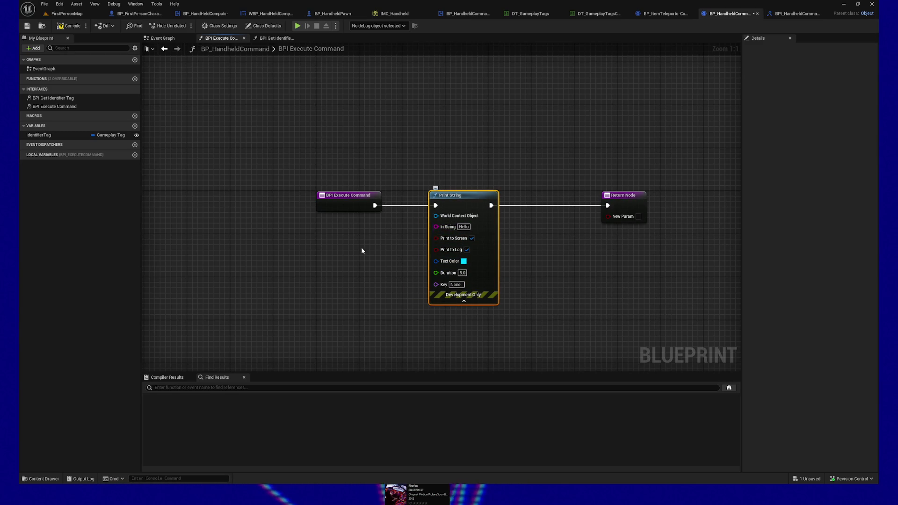
- Add a Self reference feeding Get Display Name into Print String's In String, and arrange the nodes
right_click(306, 284)
type("get")
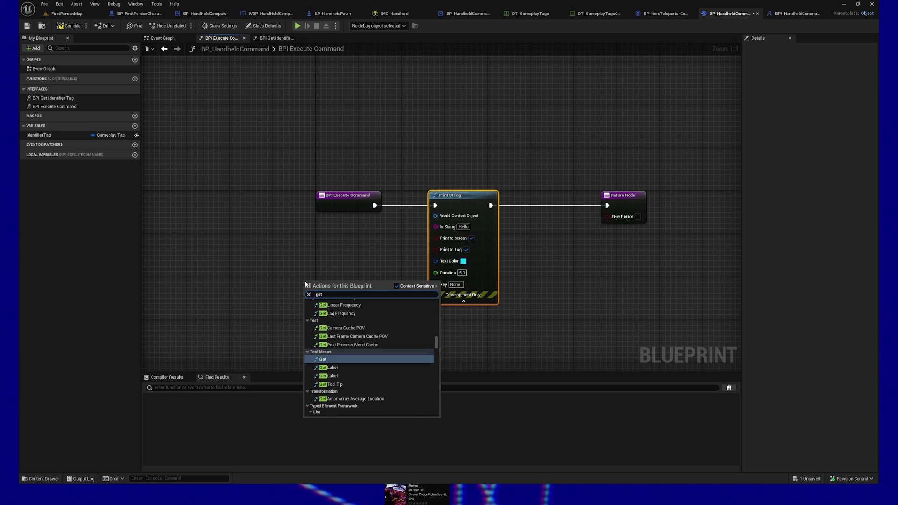
type("self")
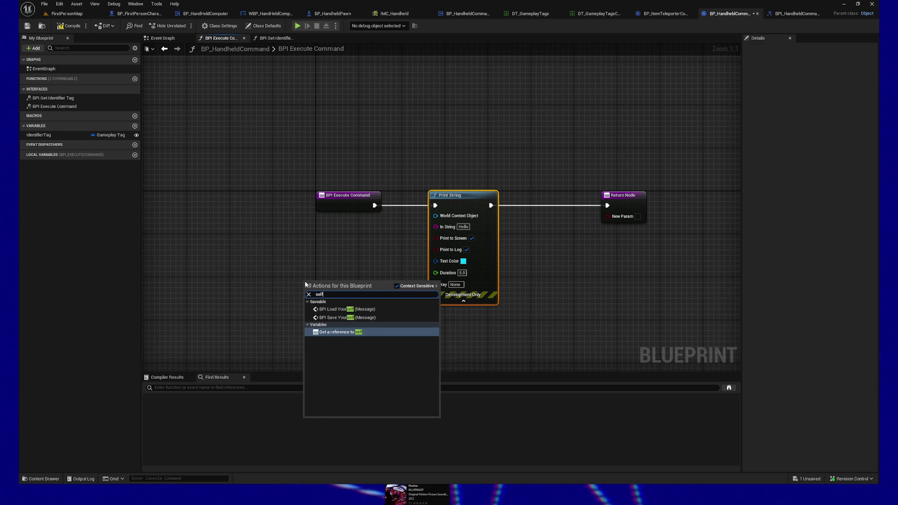
left_click(341, 333)
mouse_move(335, 284)
left_mouse_down()
mouse_move(414, 225)
mouse_move(438, 231)
mouse_move(361, 233)
left_mouse_up()
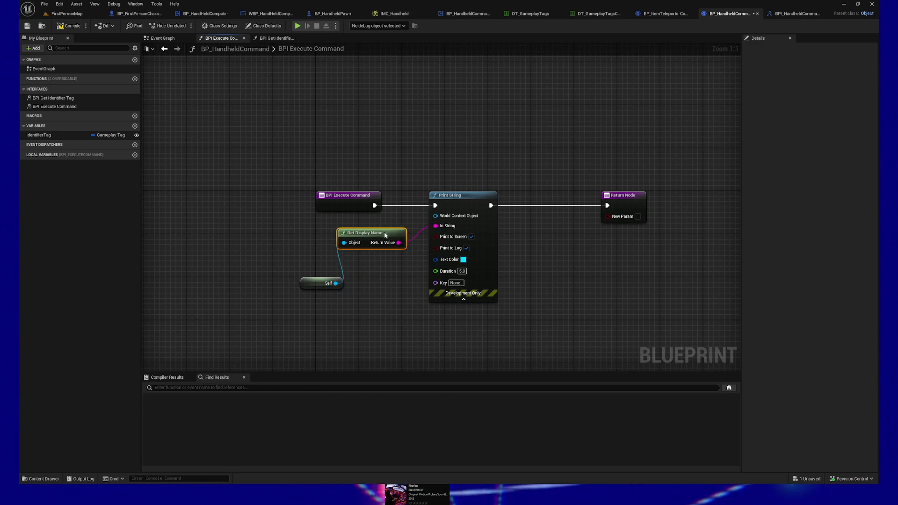
left_click_drag(318, 302, 282, 245)
left_click(359, 233, "ctrl")
mouse_move(359, 232)
left_mouse_down()
mouse_move(272, 232)
mouse_move(361, 258)
mouse_move(346, 255)
left_mouse_up()
- Insert an Append node between the display name and In String with B suffix text, then compile
type("append")
key("Return")
left_click_drag(401, 264, 436, 226)
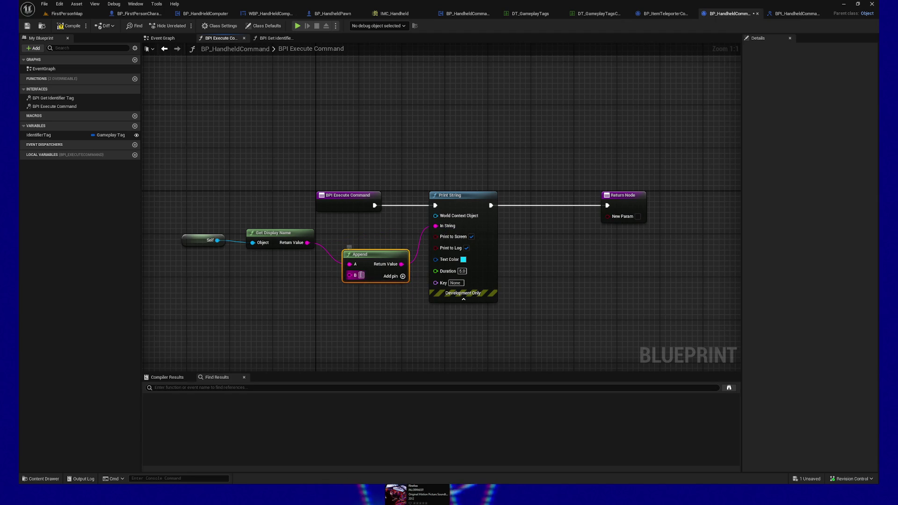
type("spawned!")
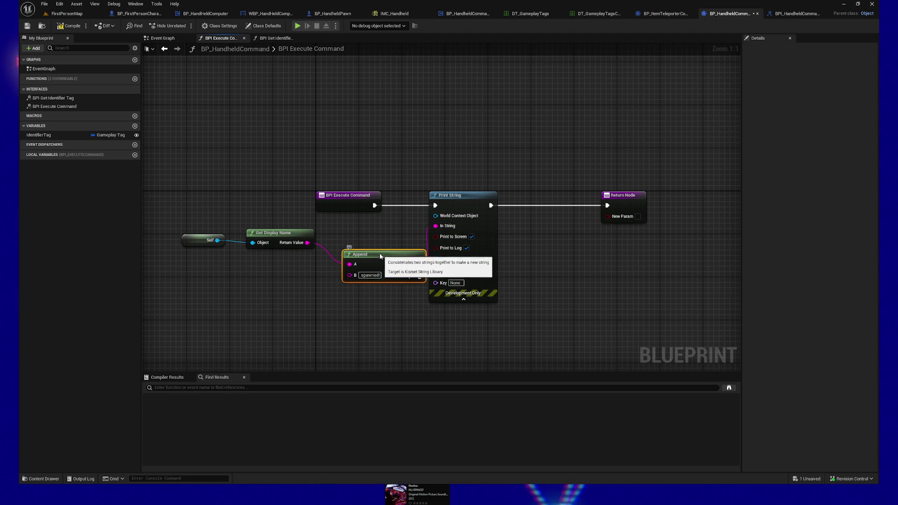
left_click_drag(375, 254, 364, 238)
left_click(63, 26)
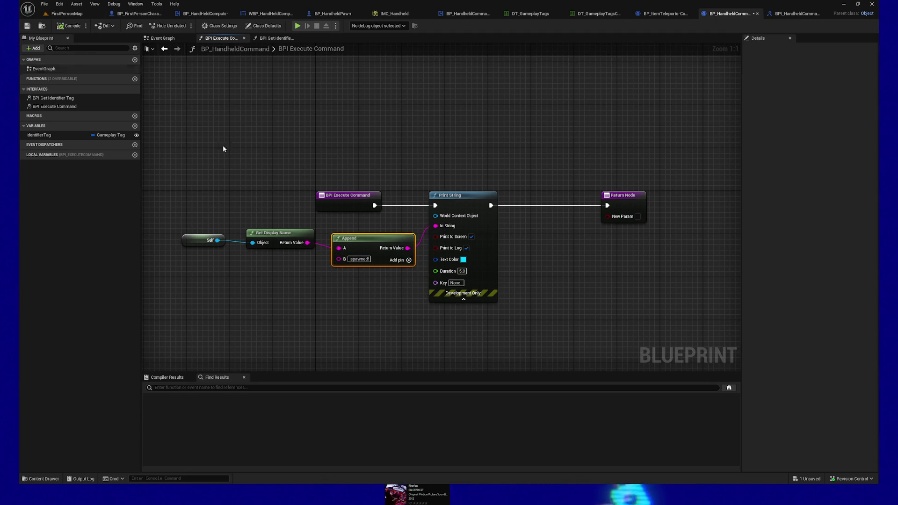
- Finish the Append B text as 'executed!' and save BP_HandheldCommand
left_click(359, 259)
type("executed")
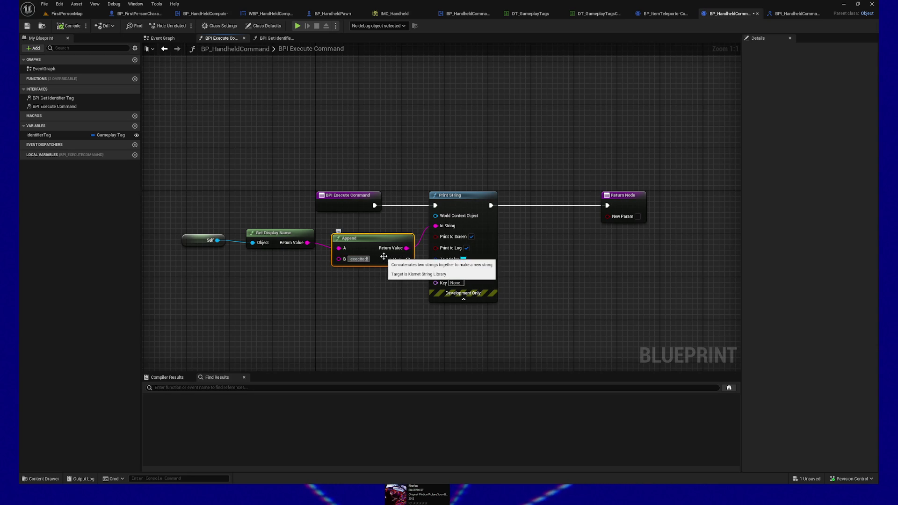
type("!")
key("Return")
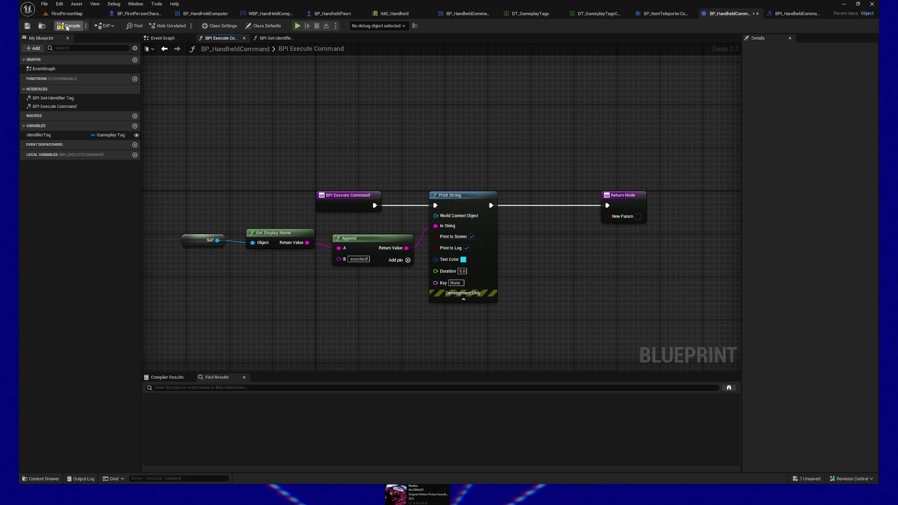
key("ctrl+s")
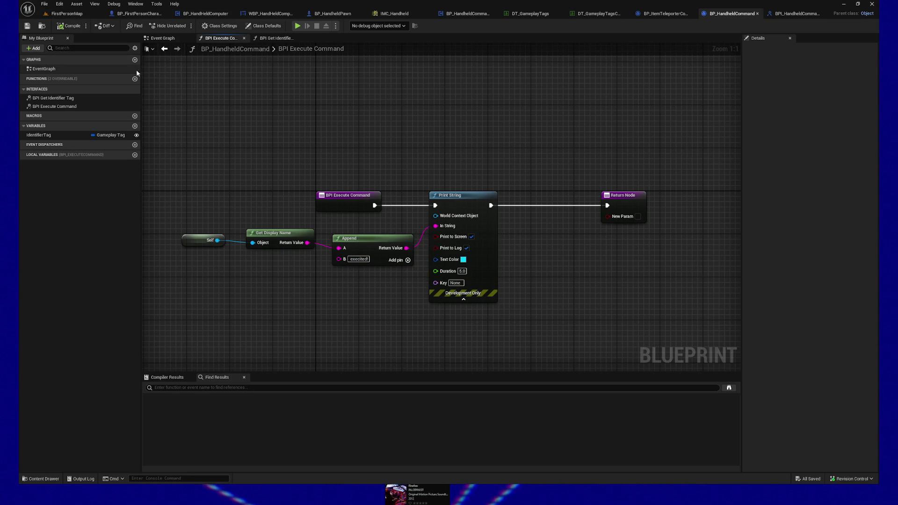
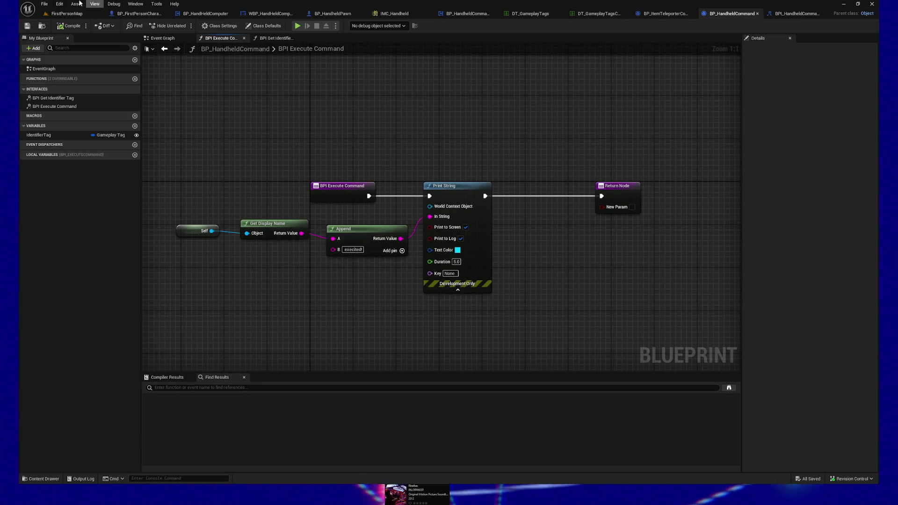
- Save all blueprints, then show the On Key Down function graph of WBP_HandHeldComputerBase
left_click(27, 26)
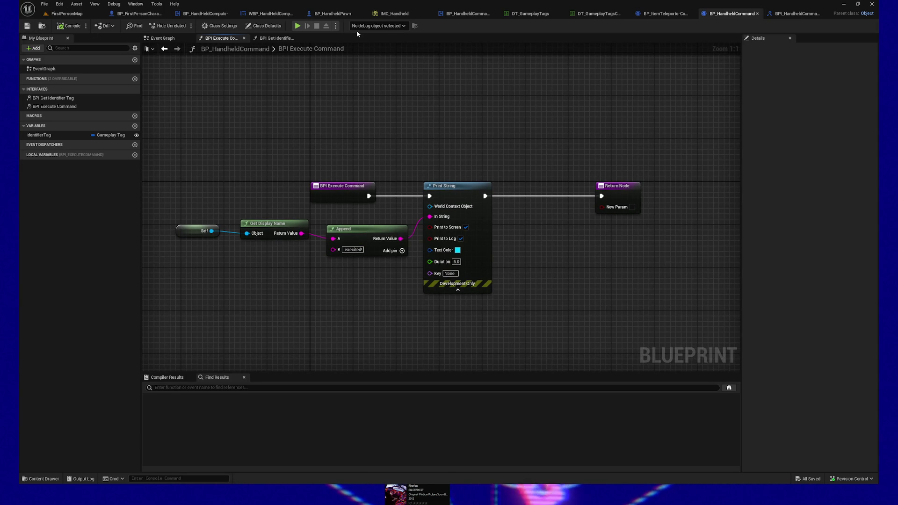
left_click(199, 15)
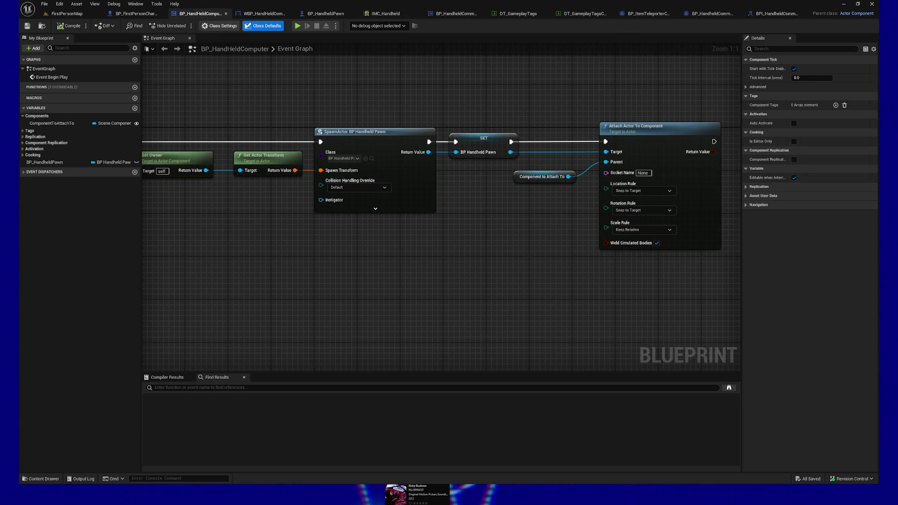
left_click(265, 13)
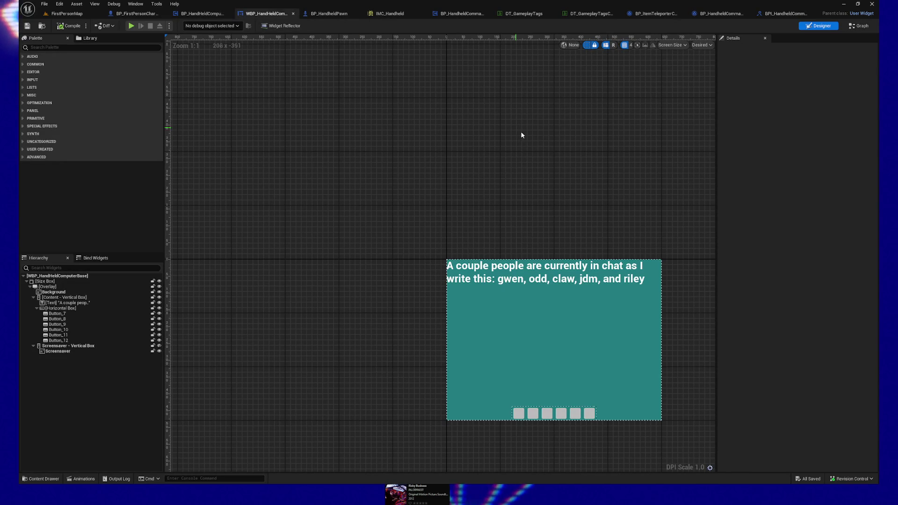
left_click(861, 27)
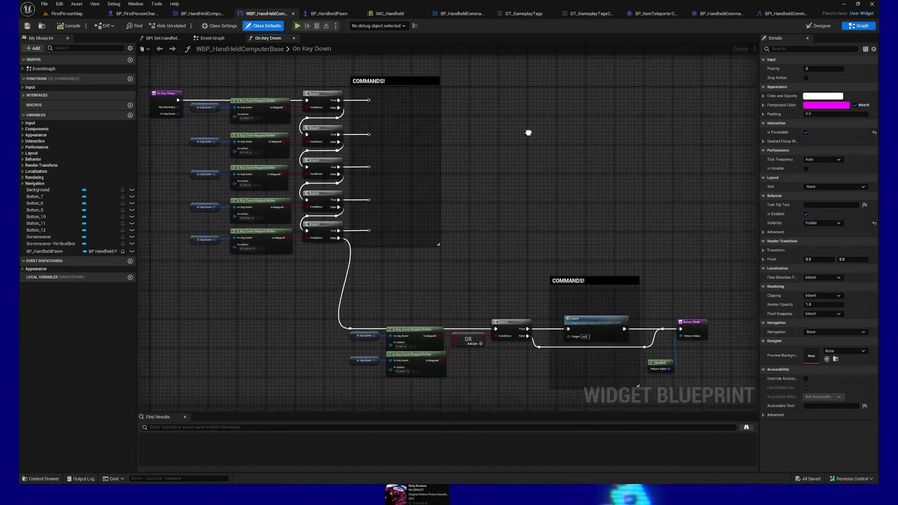
left_click_drag(527, 129, 532, 139)
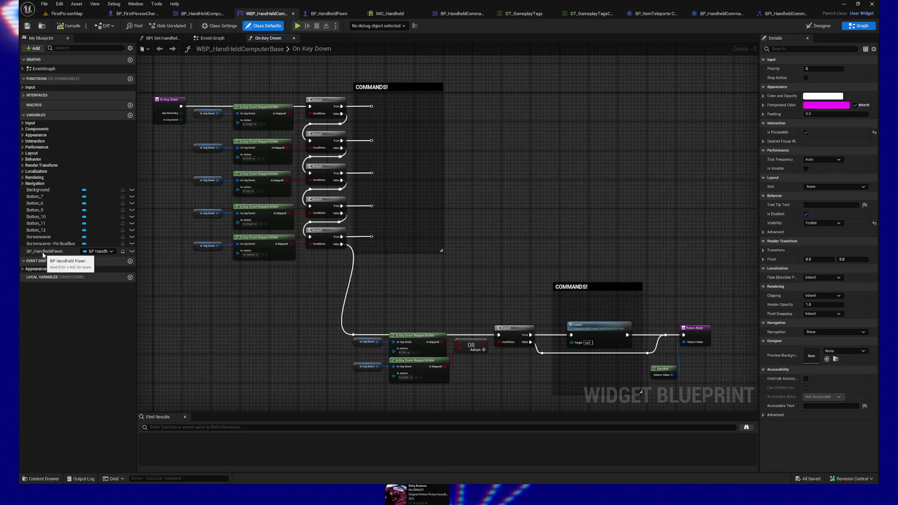
left_click(130, 48)
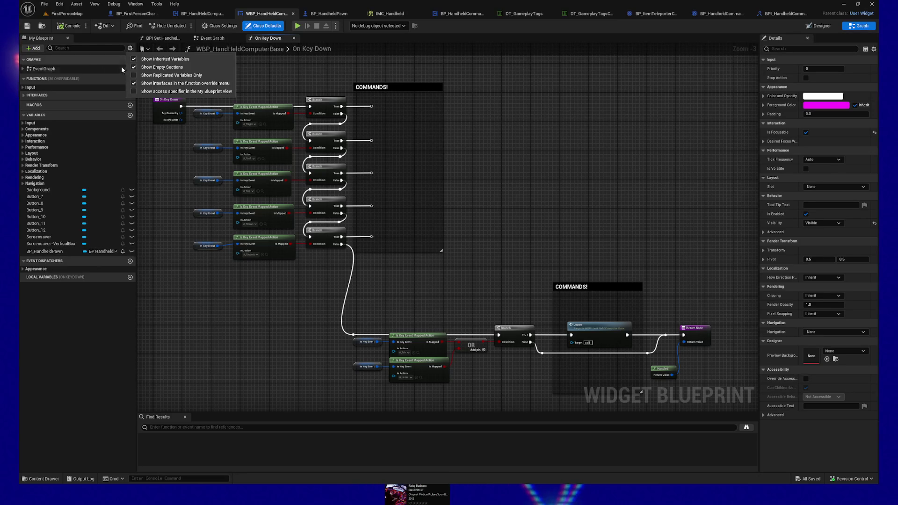
- Hide inherited variables, add a BP_HandheldPawn getter and its Get BP Handheld Command Controller
left_click(159, 59)
left_click(177, 313)
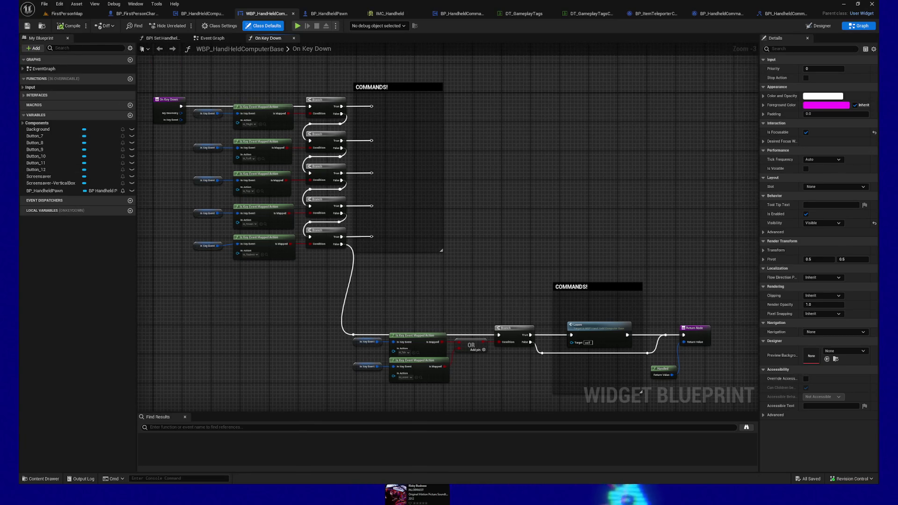
left_click_drag(290, 192, 298, 209)
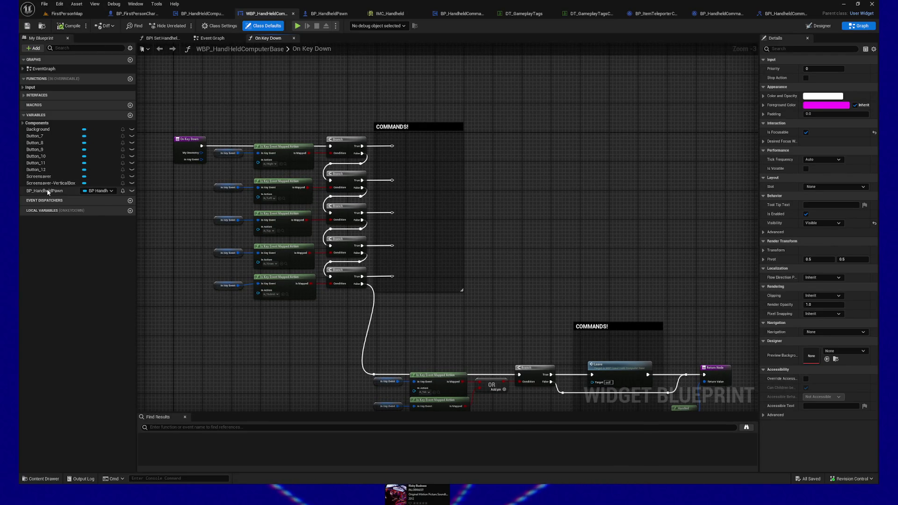
left_click_drag(347, 82, 345, 103)
mouse_move(56, 195)
left_mouse_down()
mouse_move(342, 109)
mouse_move(369, 84)
mouse_move(327, 90)
mouse_move(383, 86)
left_mouse_up()
left_click(361, 98)
type("get")
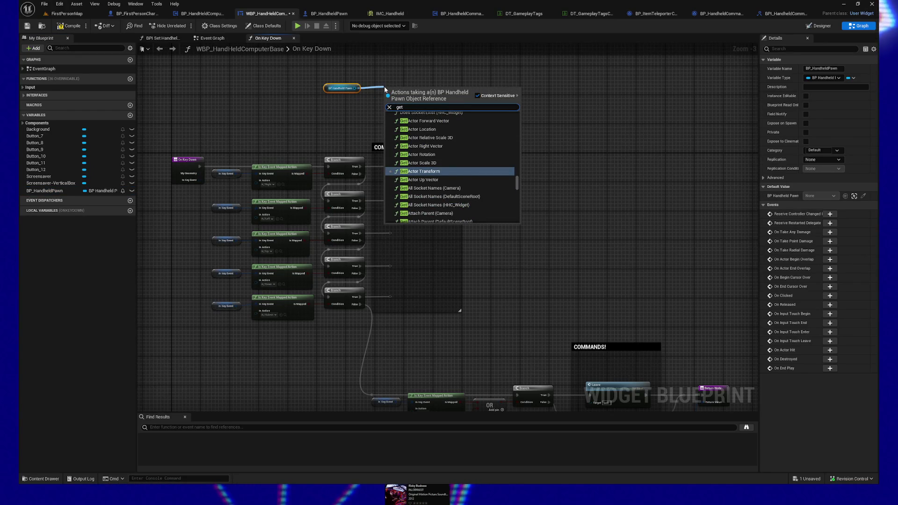
type(" handheld")
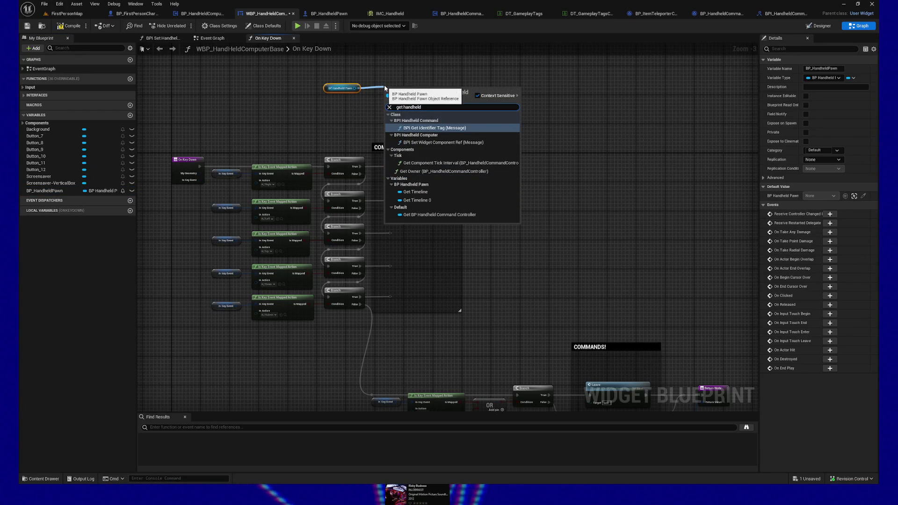
left_click(435, 215)
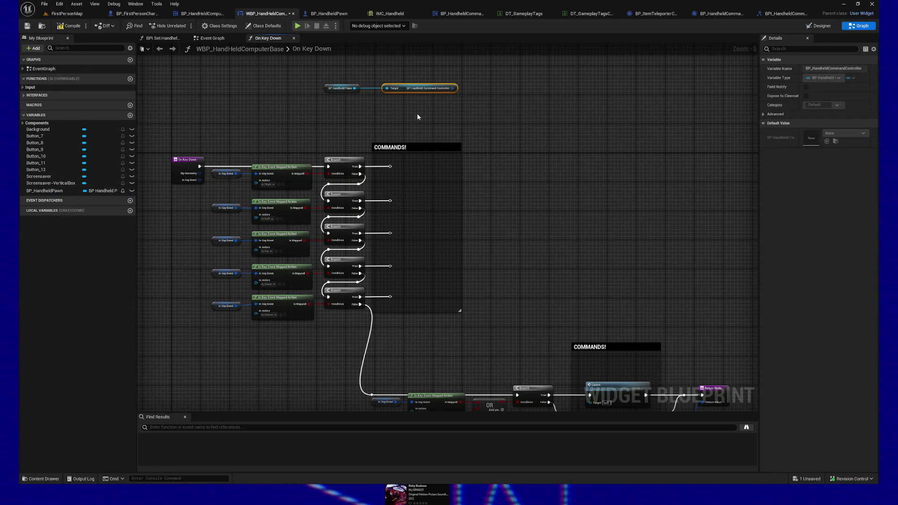
- Add a Tag to Command Map getter from the controller and move the chain left
left_click_drag(401, 88, 388, 92)
left_click(336, 88)
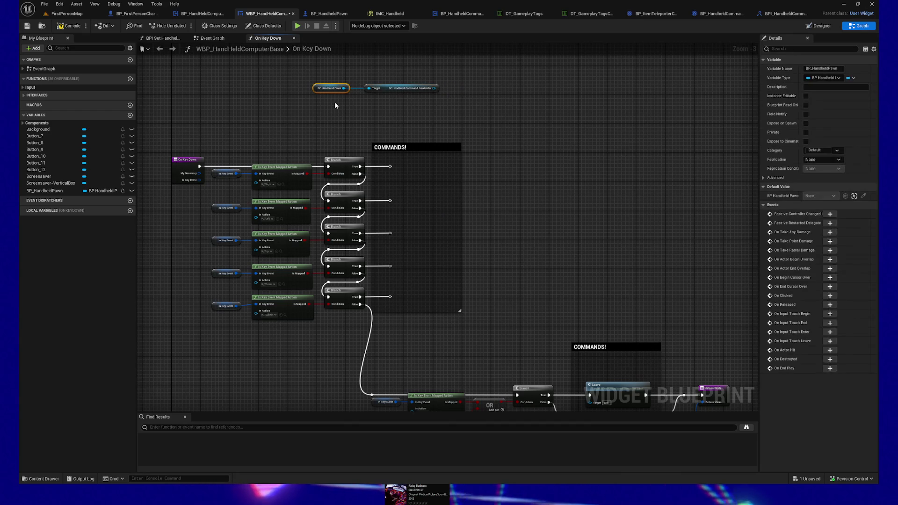
key("ctrl+z")
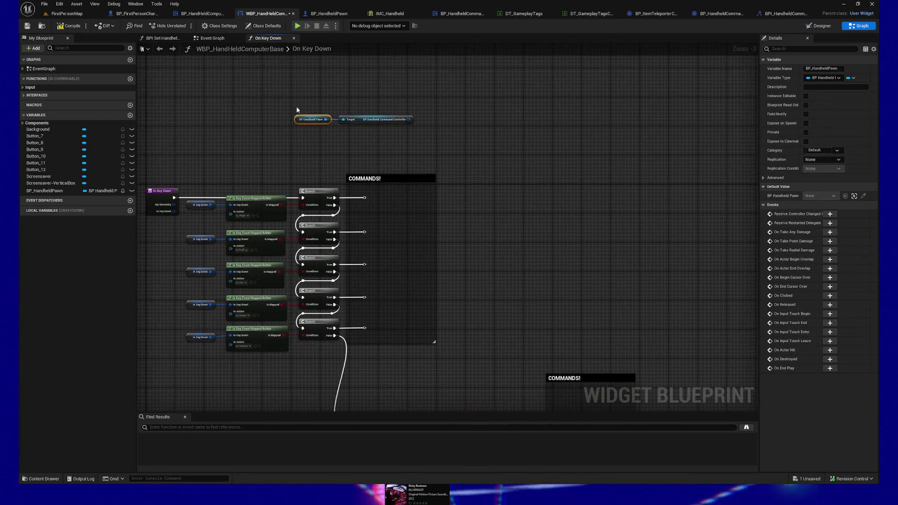
left_click_drag(390, 124, 420, 127)
type("get map")
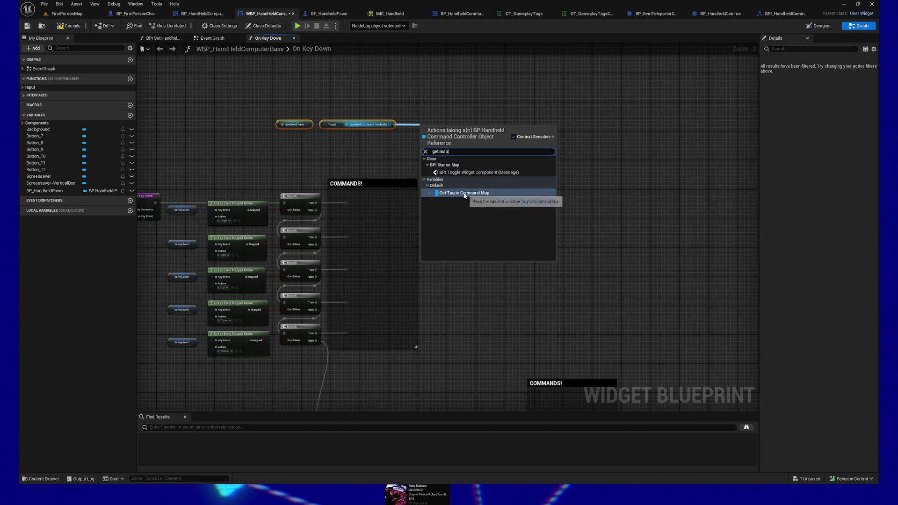
left_click(466, 193)
left_click_drag(440, 127, 424, 124)
left_click_drag(269, 113, 461, 143)
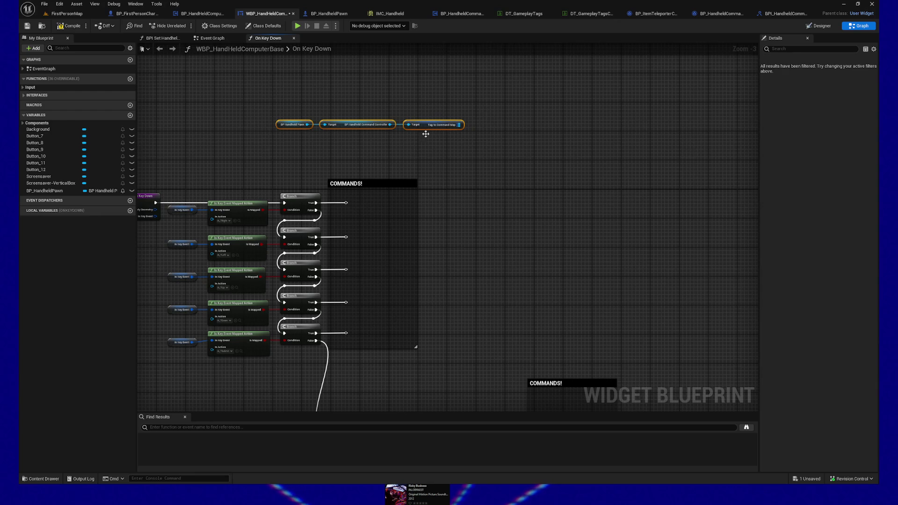
- Add a Find node on the Tag to Command Map output
scroll(395, 163, "up", 3)
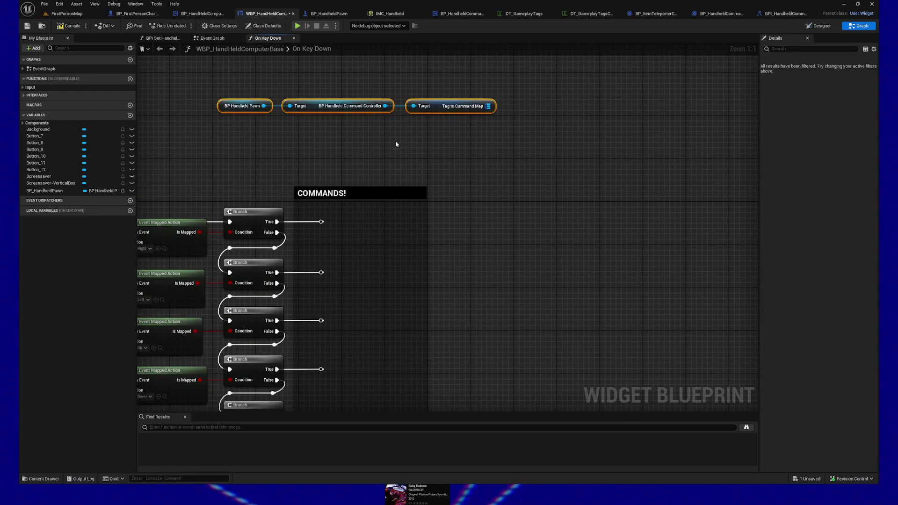
left_click_drag(395, 150, 400, 203)
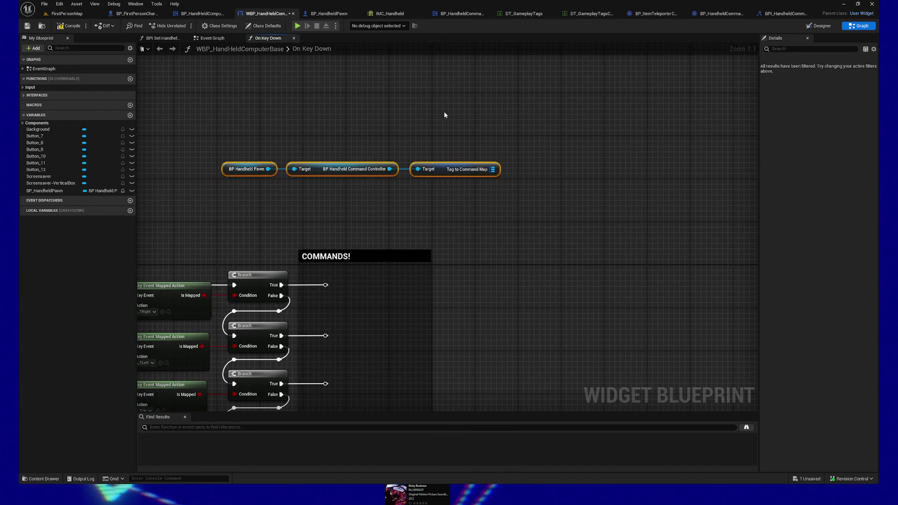
left_click(452, 170)
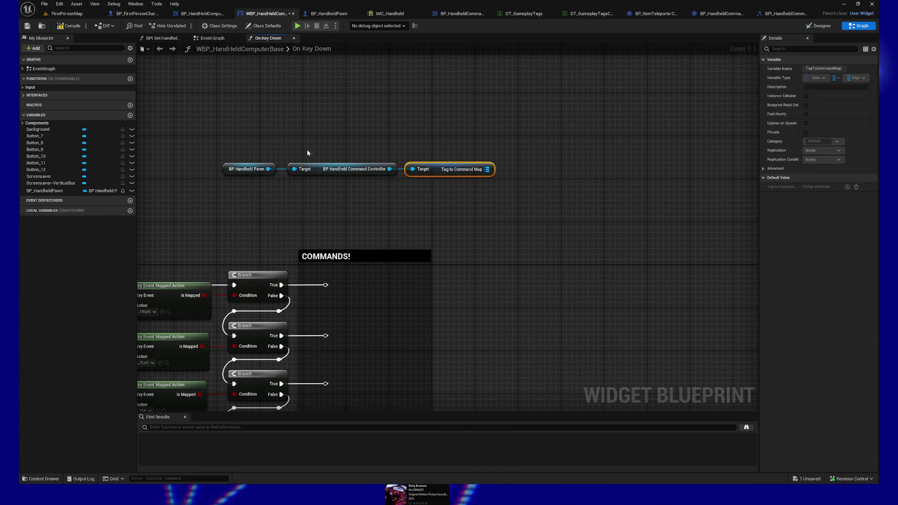
left_click_drag(336, 195, 183, 138)
left_click_drag(483, 235, 480, 227)
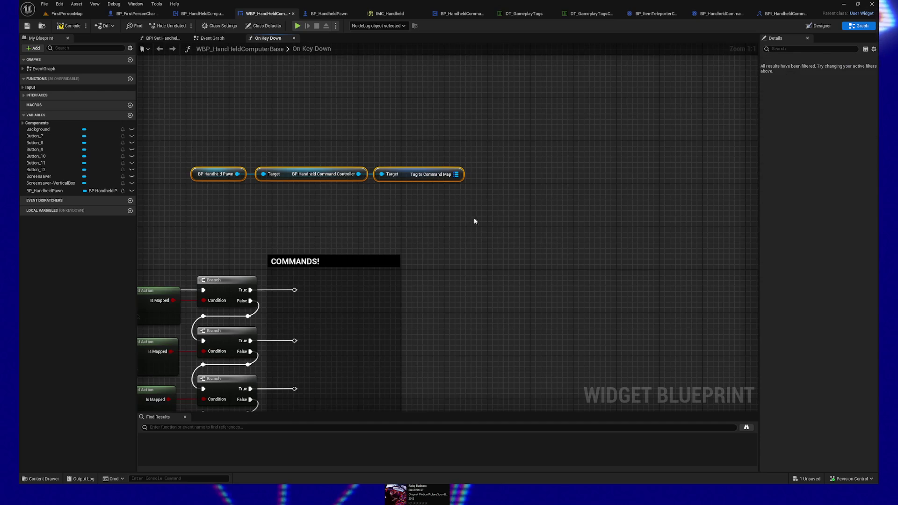
mouse_move(410, 223)
left_mouse_down()
mouse_move(460, 188)
mouse_move(622, 118)
mouse_move(544, 134)
left_mouse_up()
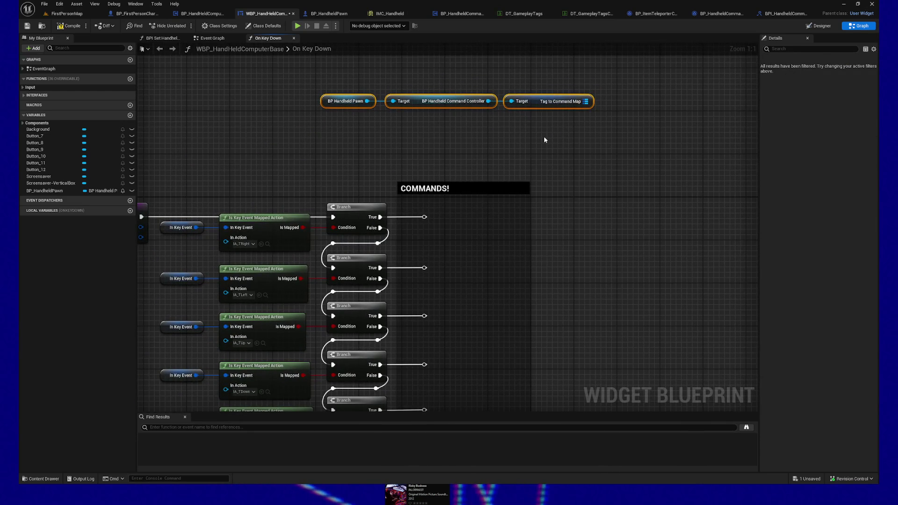
left_click_drag(586, 101, 671, 106)
type("find")
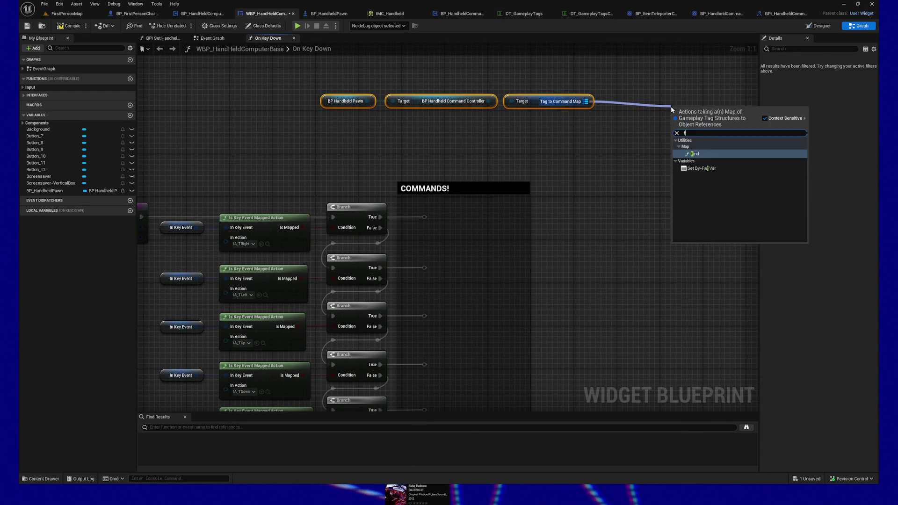
key("Return")
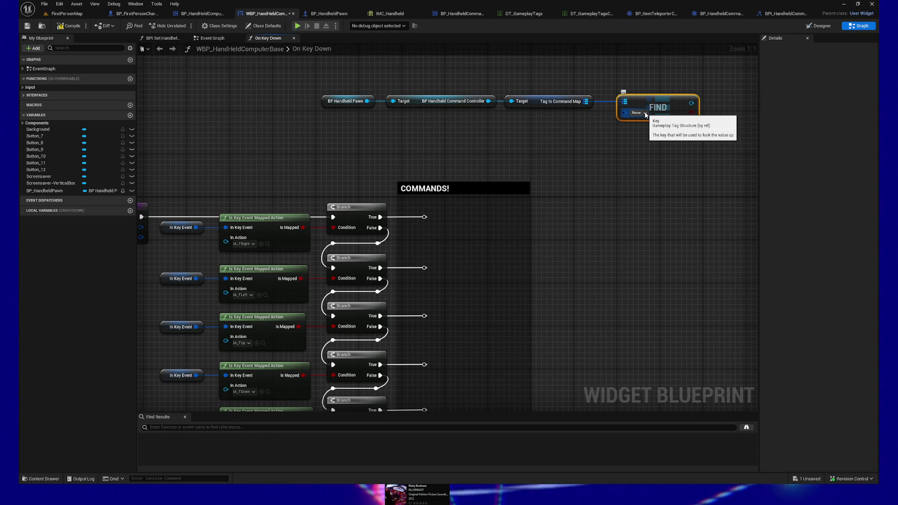
- Set the Find key to Commands.HandheldComputer.Right and search 'execute' from its result
left_click(646, 113)
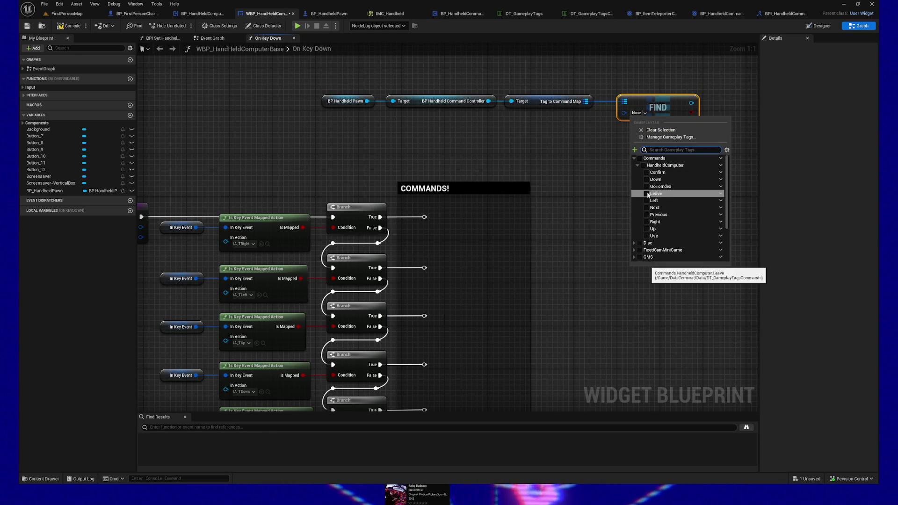
left_click(647, 221)
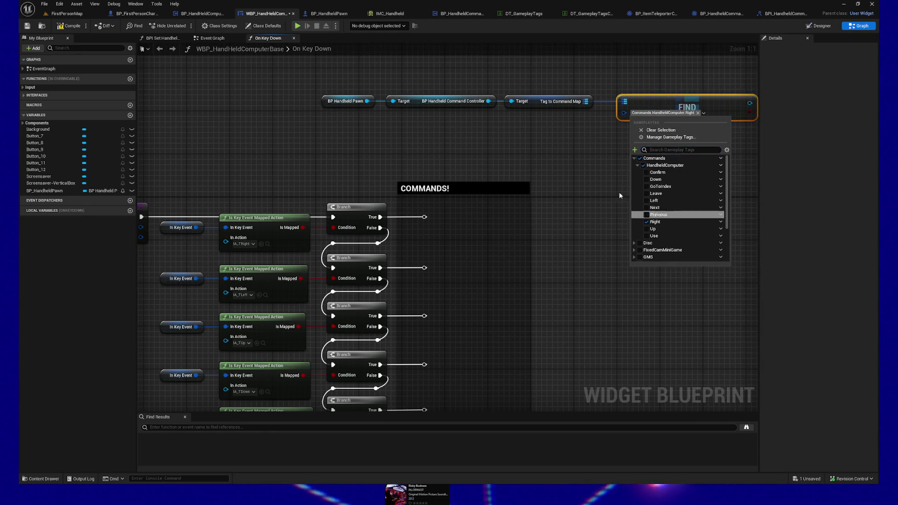
left_click_drag(663, 94, 726, 91)
type("execute")
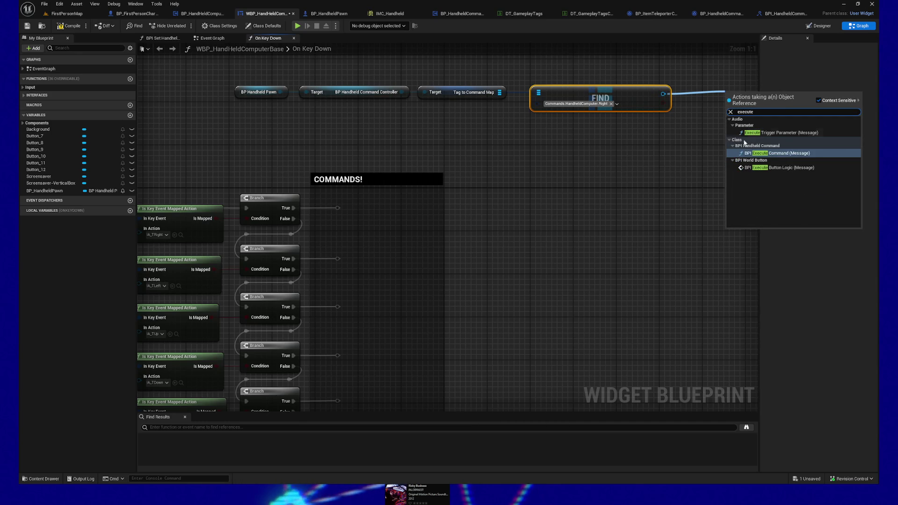
- Add BPI Execute Command on the Find result, driven by the first Branch's True pin
left_click(772, 153)
left_click_drag(667, 100, 634, 165)
mouse_move(252, 214)
left_mouse_down()
mouse_move(412, 221)
mouse_move(601, 172)
mouse_move(628, 193)
left_mouse_up()
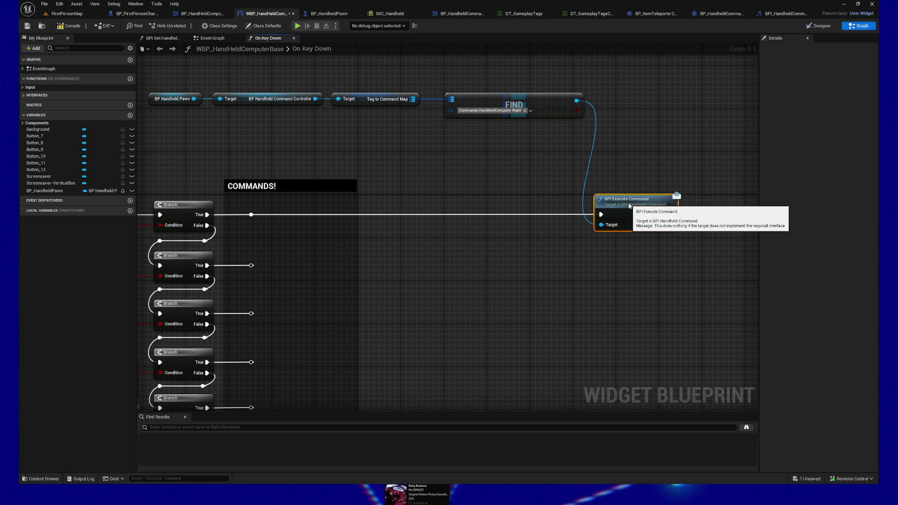
left_click_drag(517, 173, 565, 154)
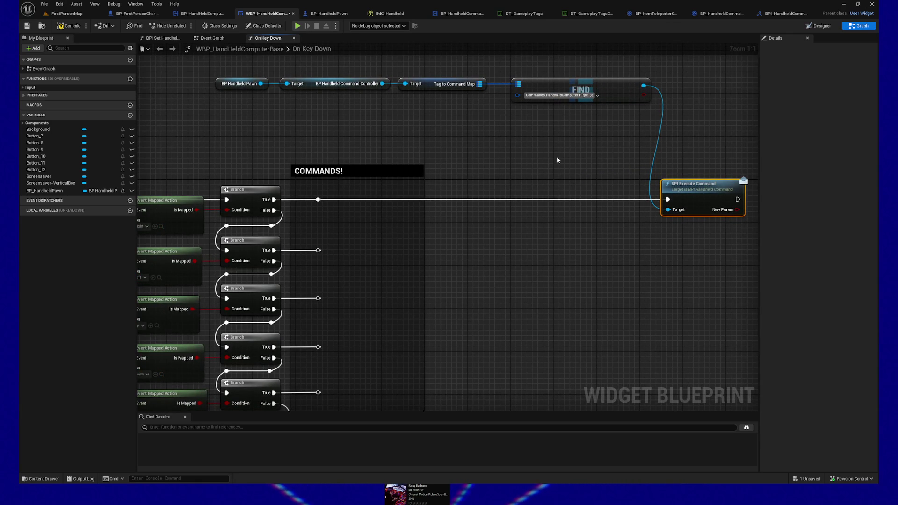
left_click_drag(544, 161, 547, 175)
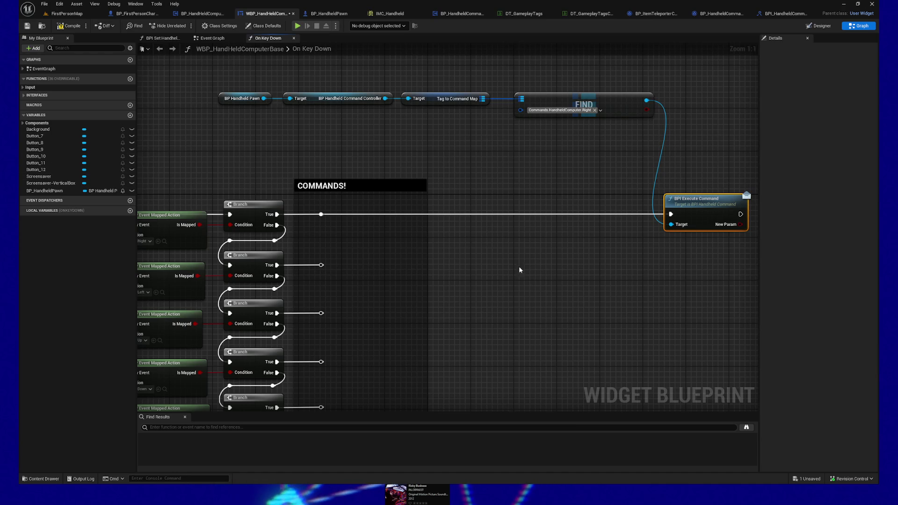
- Select the top node chain and briefly browse the handheld command assets in the Content Drawer
scroll(496, 250, "down", 2)
left_click_drag(495, 287, 468, 272)
left_click_drag(244, 108, 520, 177)
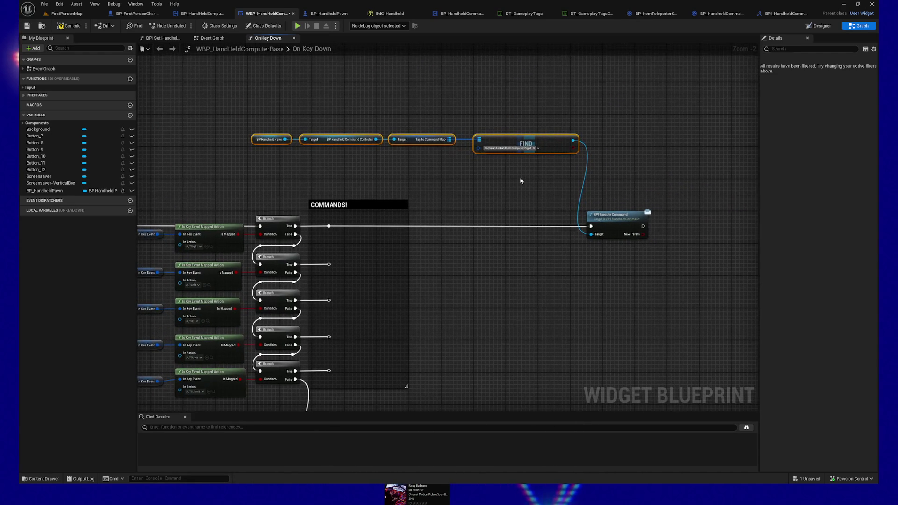
left_click_drag(246, 114, 542, 173)
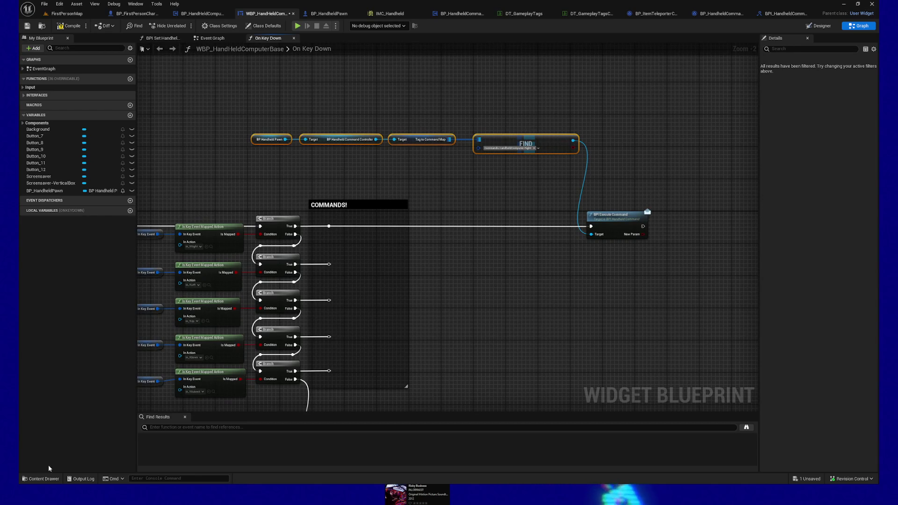
left_click(42, 478)
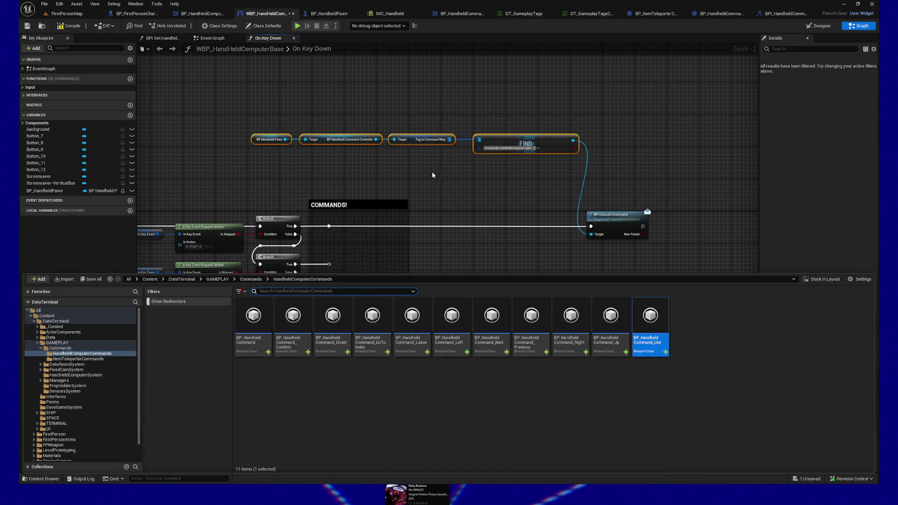
key("ctrl+space")
- Nudge the BP Handheld Pawn, Command Controller and Tag to Command Map nodes right
scroll(372, 181, "up", 2)
left_click_drag(197, 147, 279, 197)
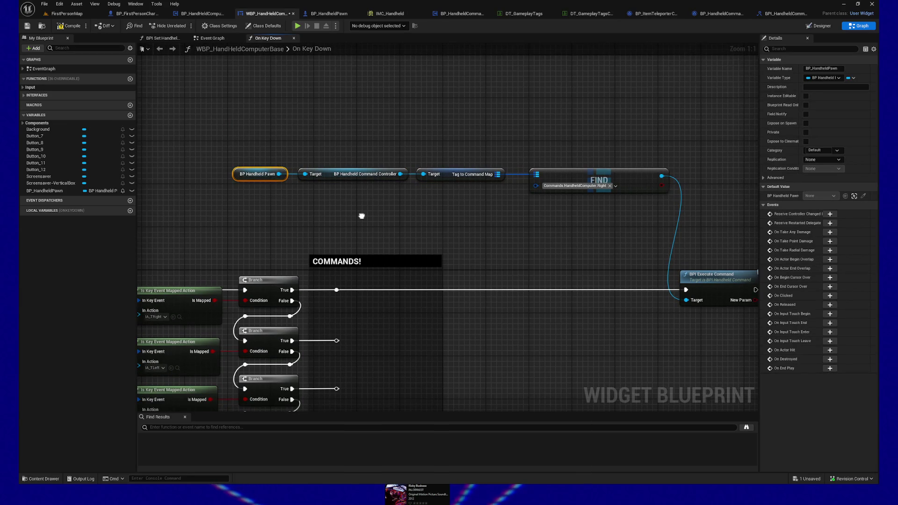
left_click_drag(245, 153, 572, 205)
left_click_drag(522, 224, 507, 217)
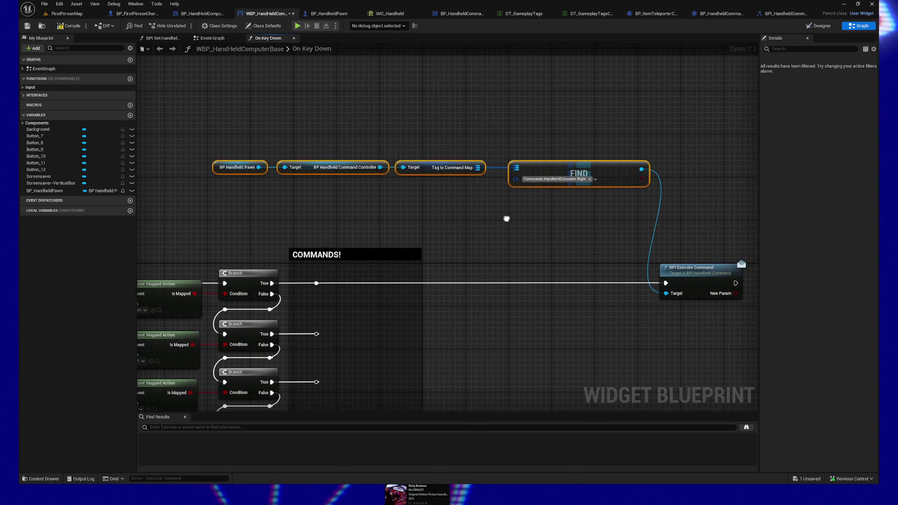
left_click_drag(194, 139, 486, 201)
key("Right")
key("Right")
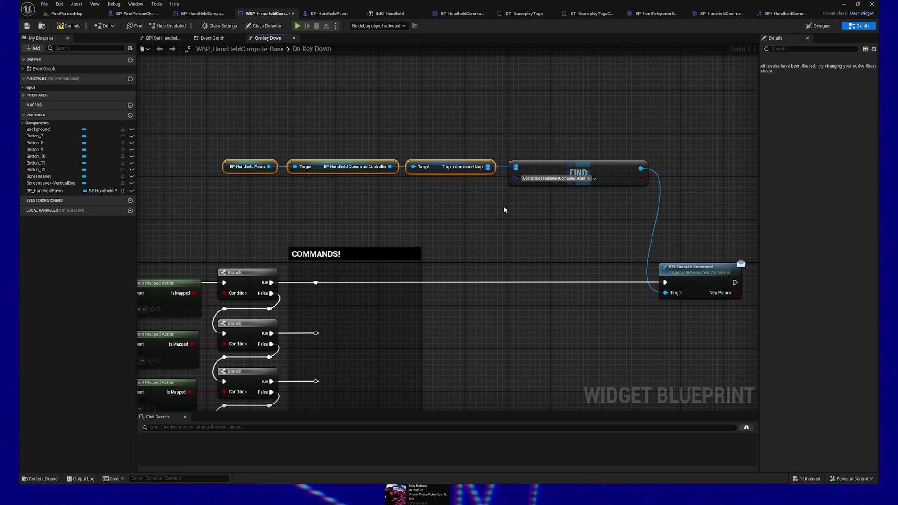
left_click_drag(494, 212, 483, 208)
left_click_drag(329, 140, 589, 210)
left_click_drag(215, 140, 587, 206)
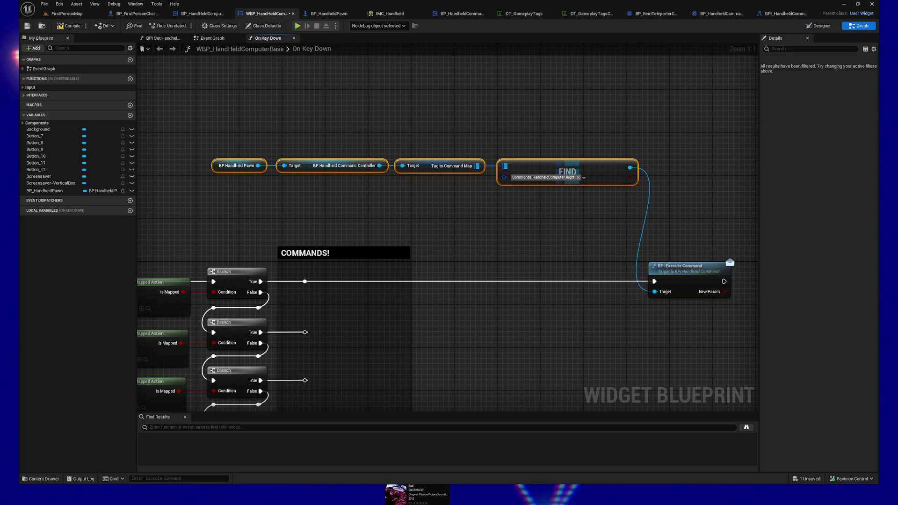
- Switch to the Firefox window showing the Everwound itch.io page
key("alt+Tab")
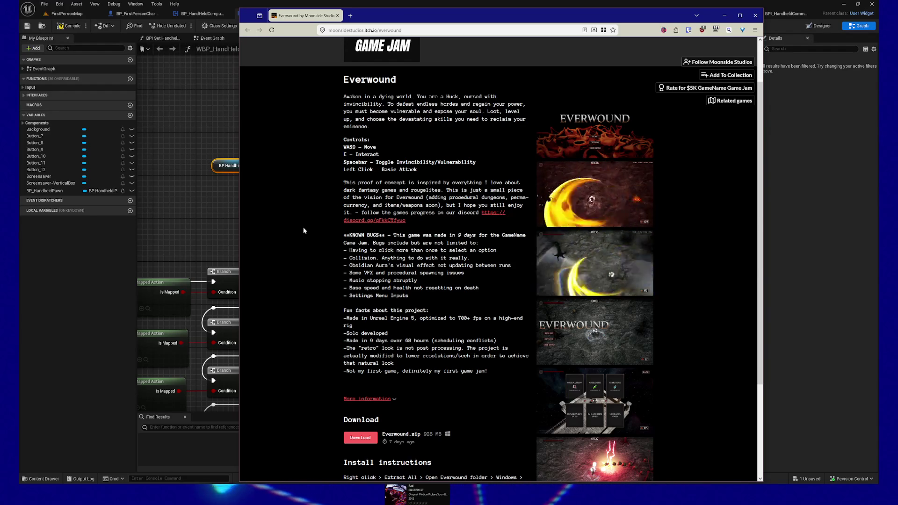
- Scroll the Everwound page down to its comments, then enlarge the title-menu screenshot
scroll(298, 223, "down", 1)
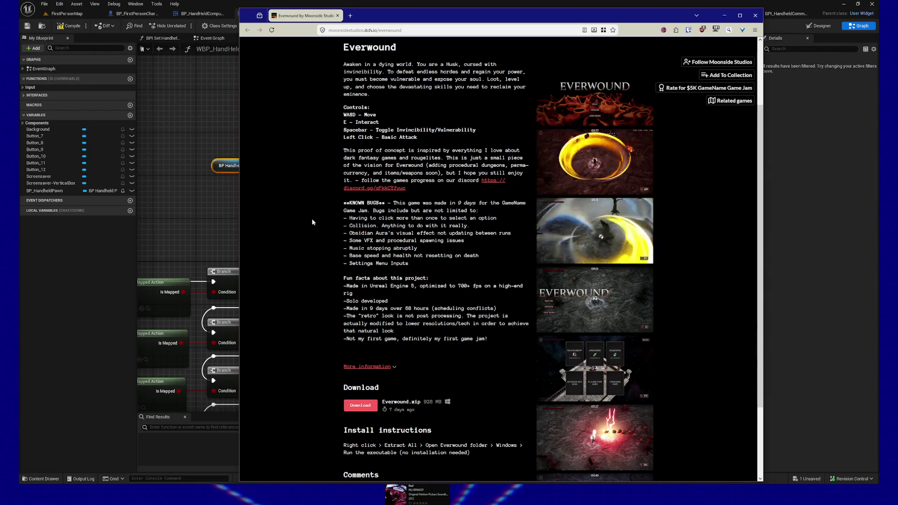
scroll(313, 223, "down", 3)
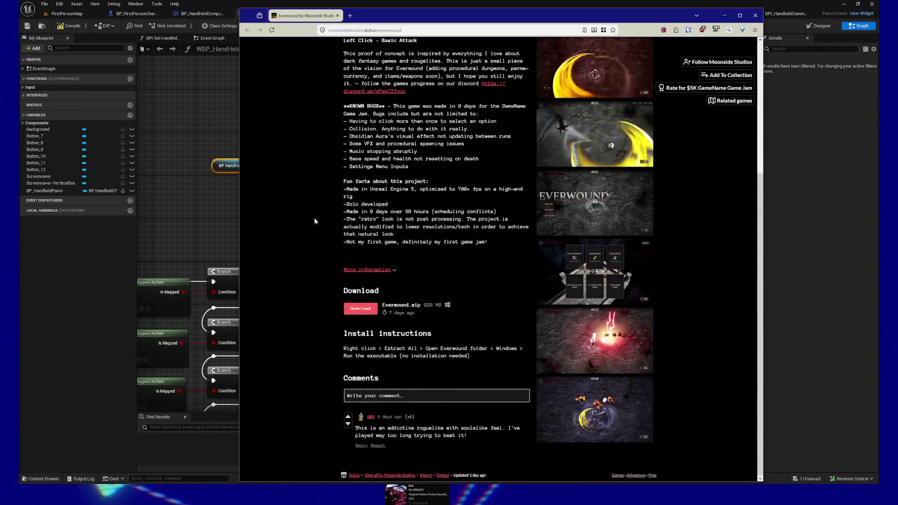
scroll(313, 218, "up", 3)
left_click(648, 150)
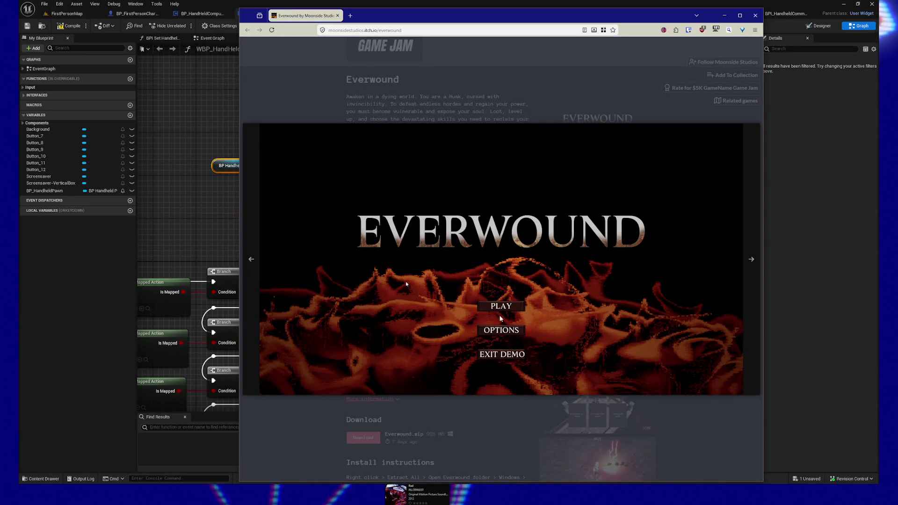
- Step through the Everwound screenshots, including the upgrades shop and combat, then close the lightbox and return to Unreal
left_click(535, 359)
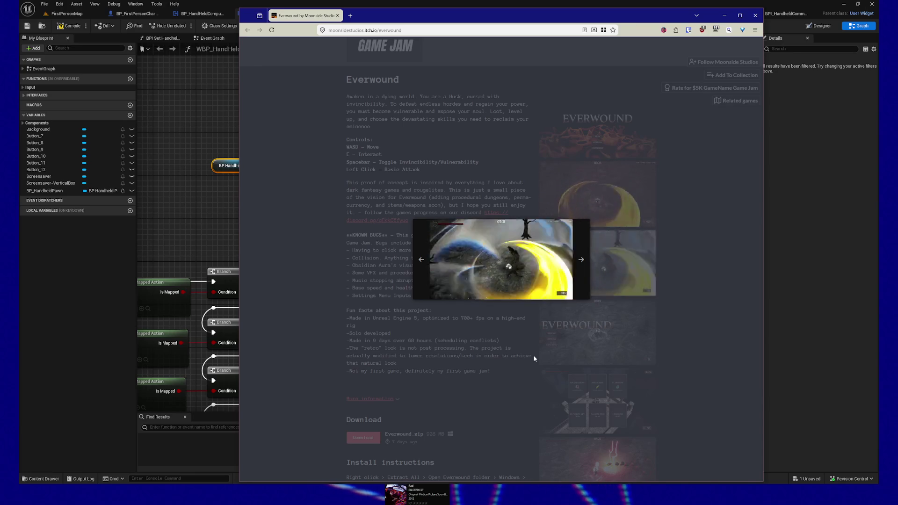
left_click(535, 358)
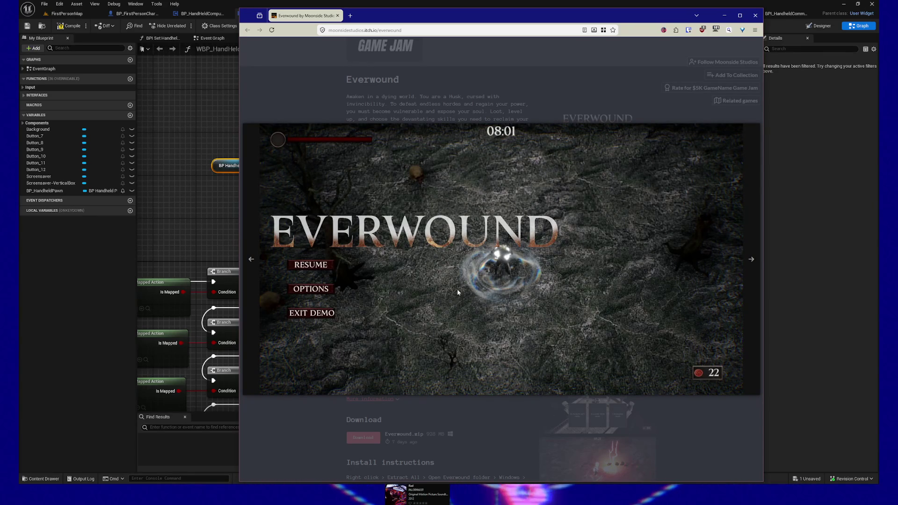
left_click(402, 325)
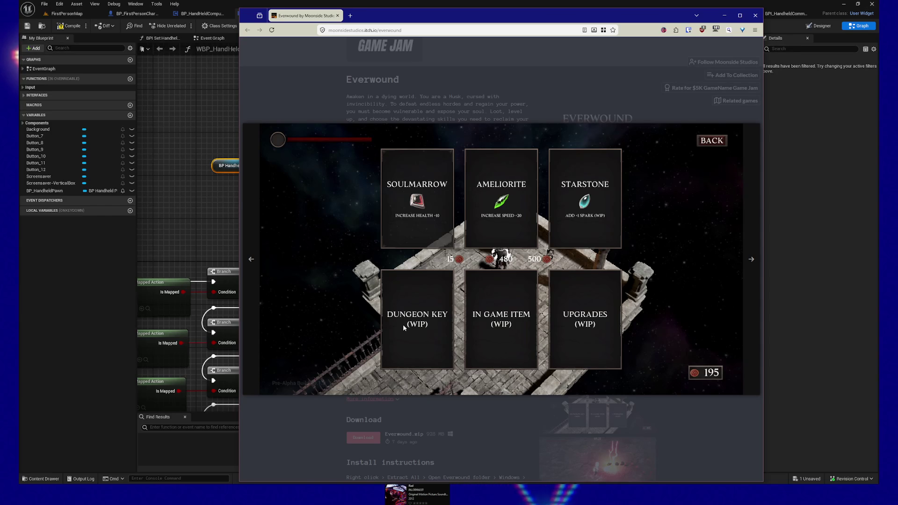
left_click(403, 324)
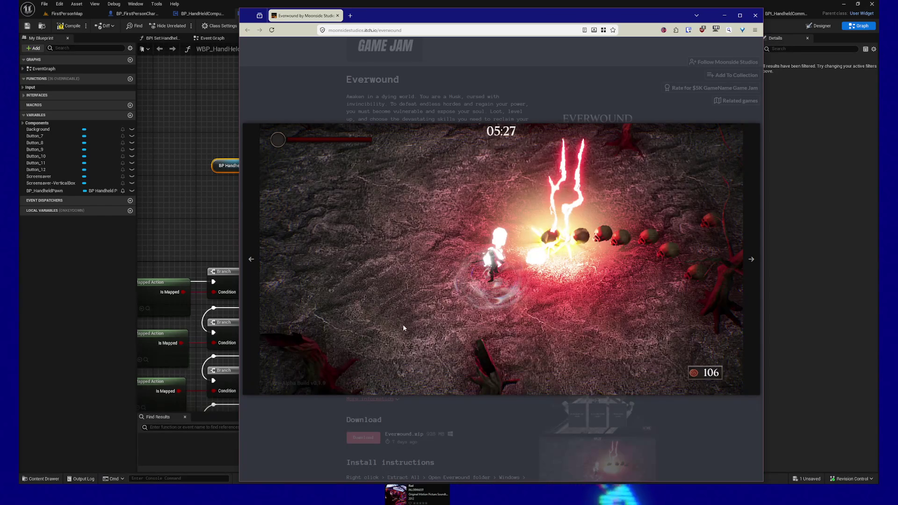
left_click(404, 328)
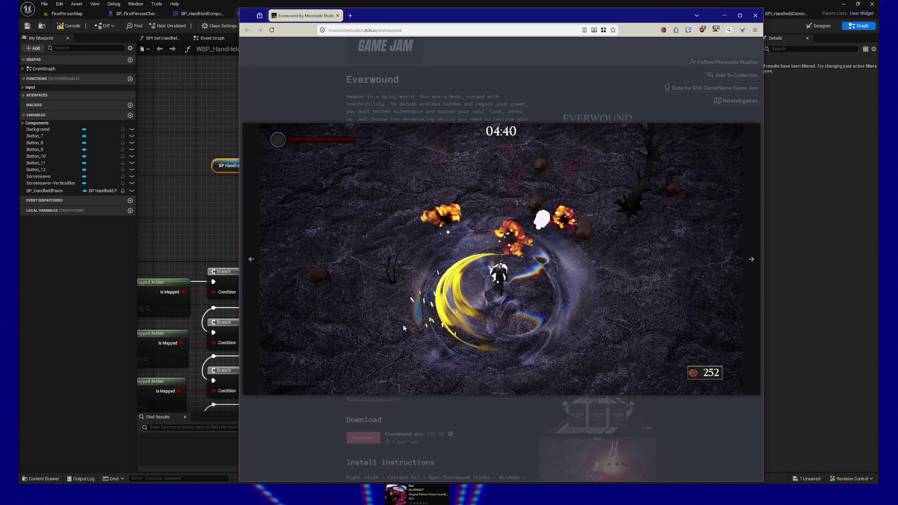
key("Right")
key("Escape")
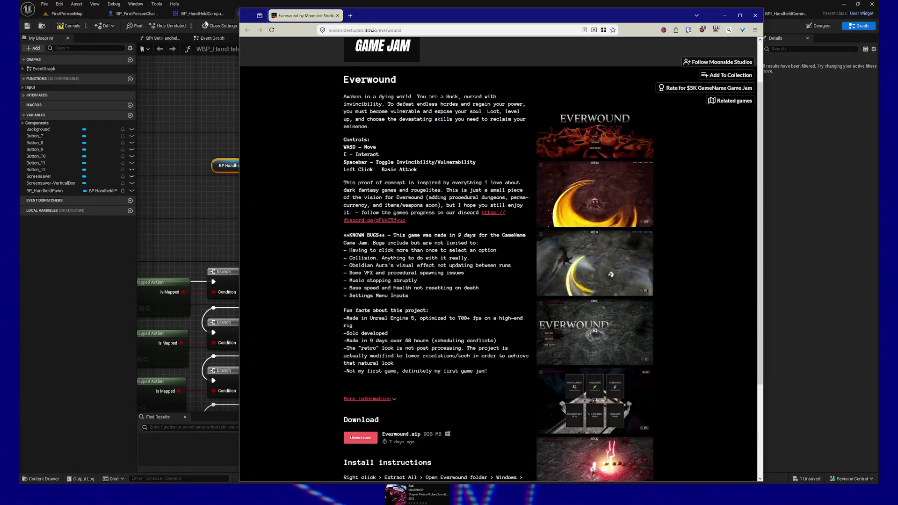
left_click(167, 86)
- Pan the On Key Down graph slightly left
left_click_drag(390, 109, 357, 106)
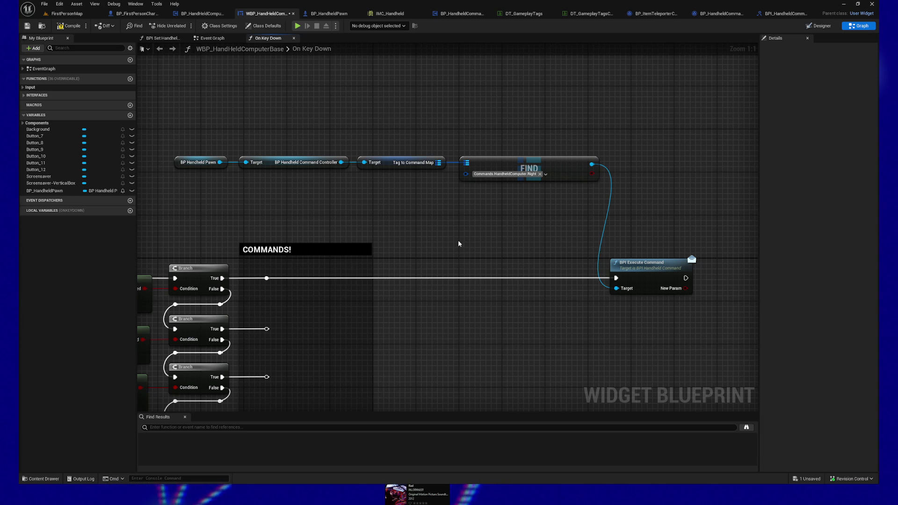
- Pan to the Branch column and duplicate the BPI Execute Command node
left_click_drag(459, 243, 435, 201)
scroll(449, 234, "down", 1)
mouse_move(429, 244)
left_mouse_down()
mouse_move(486, 243)
mouse_move(465, 238)
left_mouse_up()
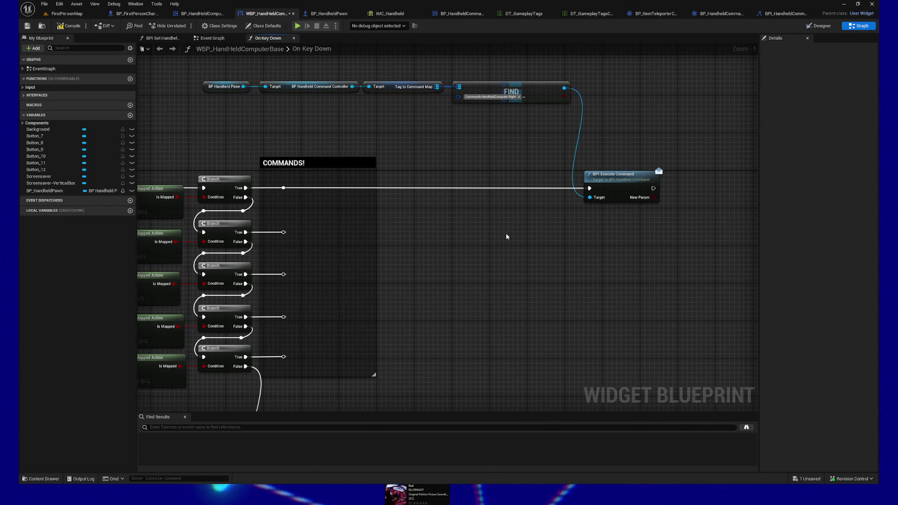
left_click_drag(519, 242, 473, 241)
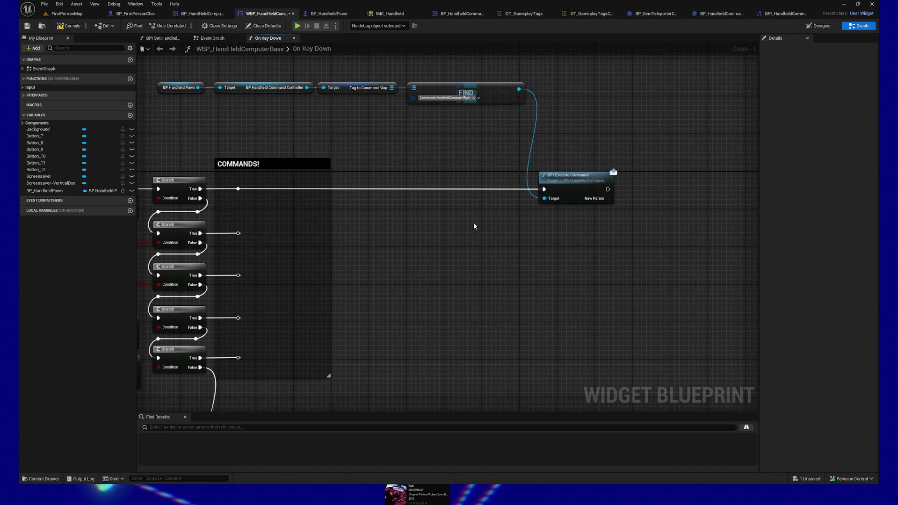
mouse_move(553, 174)
left_mouse_down()
mouse_move(593, 246)
mouse_move(566, 244)
left_mouse_up()
key("ctrl+c")
key("ctrl+v")
key("ctrl+v")
- Align the copies and wire the second and third Branch True pins into them
left_click_drag(598, 320, 565, 298)
scroll(304, 206, "down", 2)
left_click_drag(244, 210, 551, 208)
left_click_drag(244, 252, 551, 251)
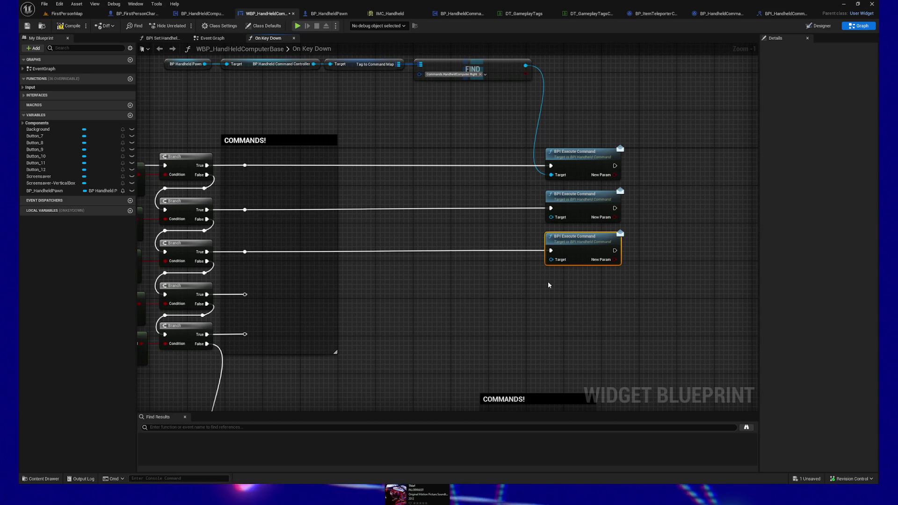
left_click(588, 278)
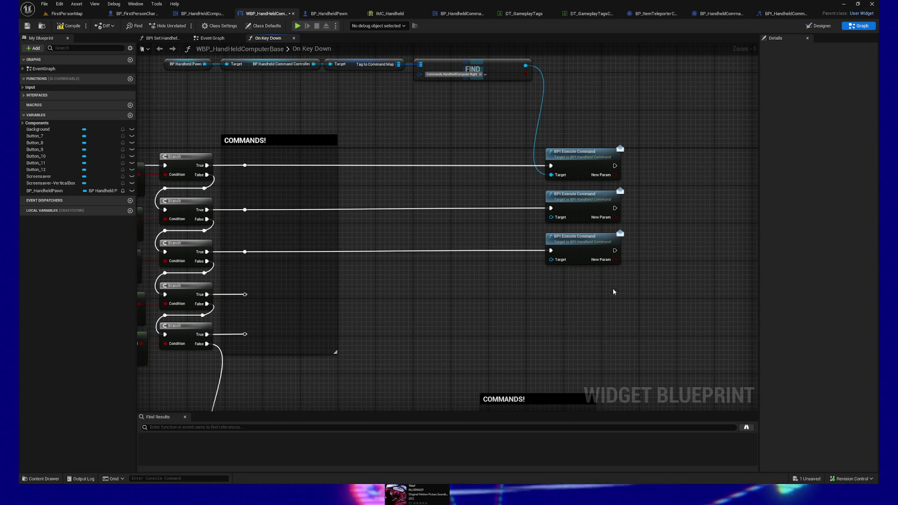
left_click(580, 239)
key("ctrl+c")
key("ctrl+v")
left_click_drag(617, 292, 575, 283)
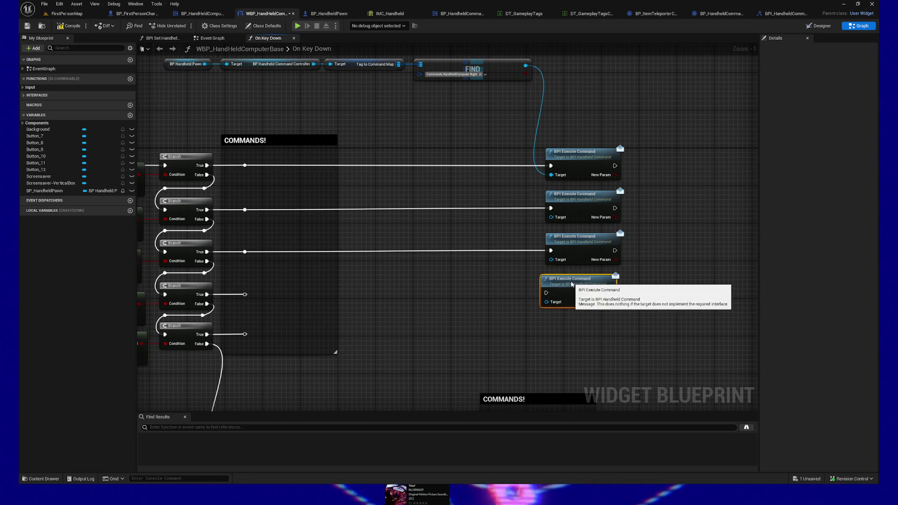
left_click_drag(244, 295, 551, 293)
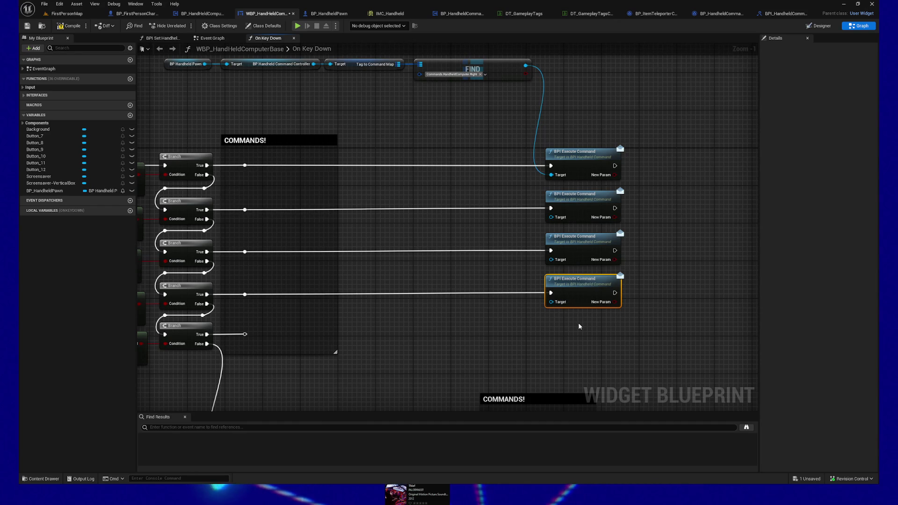
key("ctrl+v")
left_click_drag(619, 324, 586, 325)
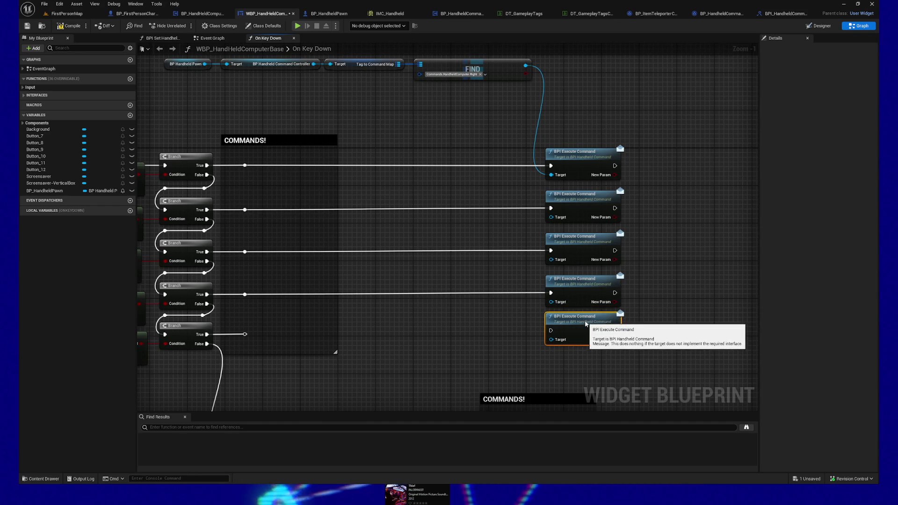
left_click_drag(245, 335, 551, 335)
left_click_drag(457, 321, 438, 328)
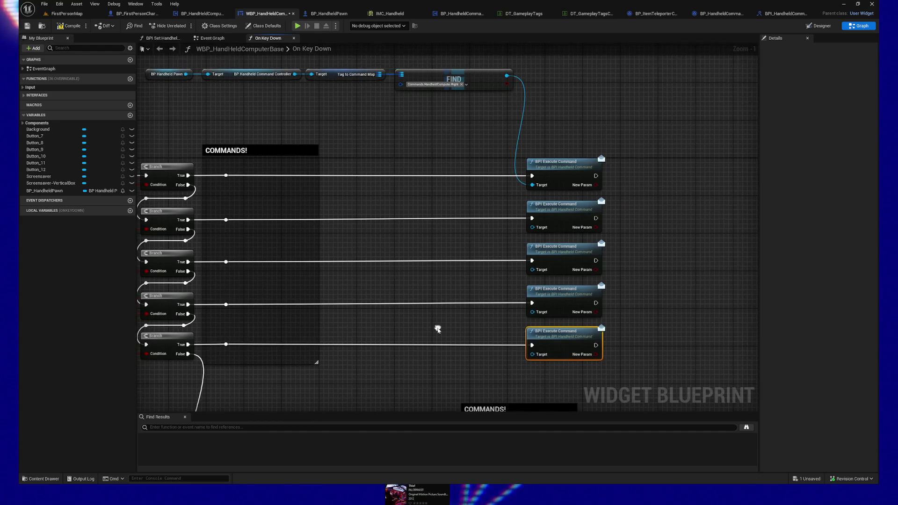
left_click(226, 344, "ctrl")
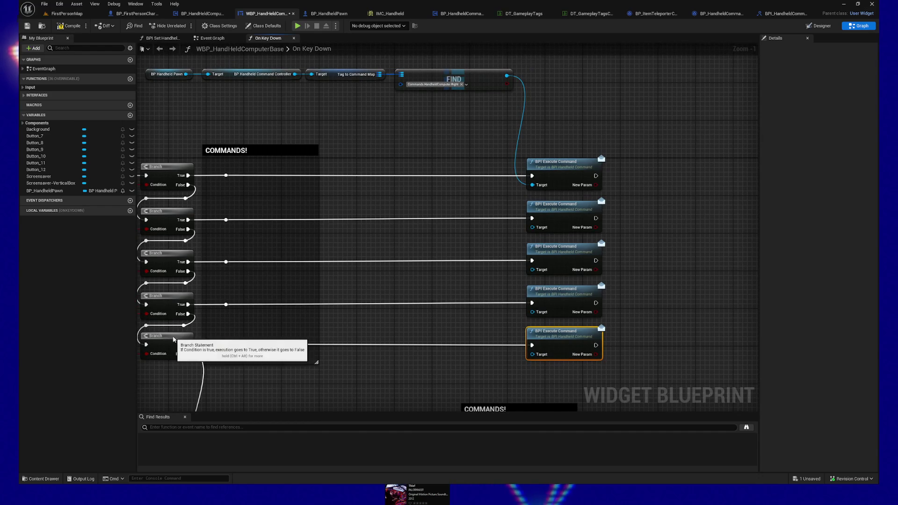
left_click(167, 335, "ctrl")
left_click(531, 316)
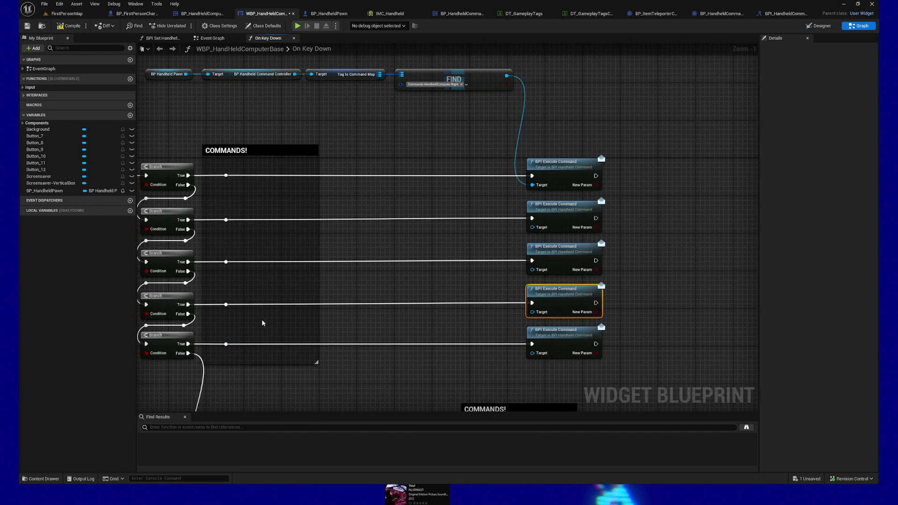
left_click(167, 296, "ctrl")
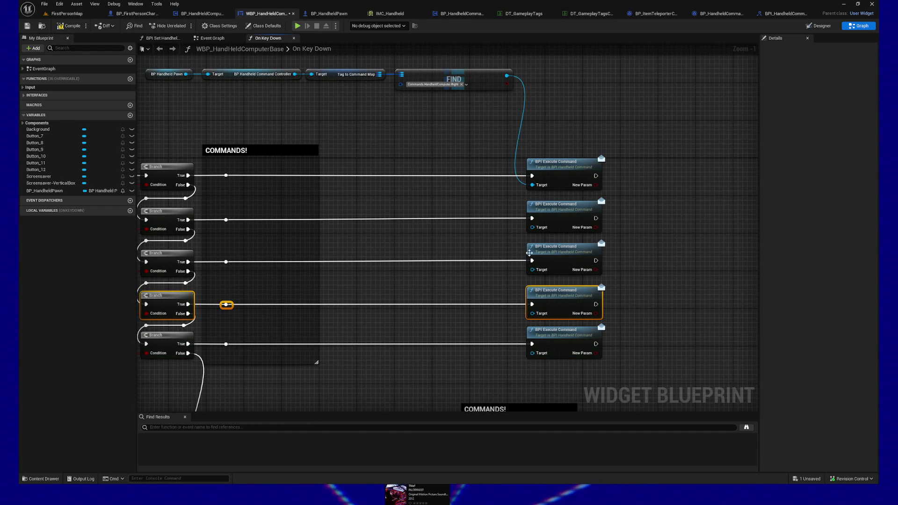
left_click(529, 271)
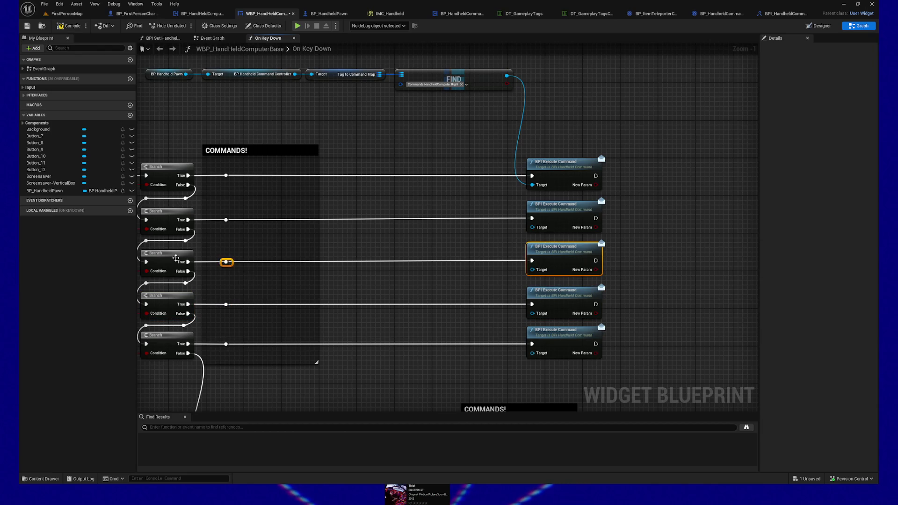
left_click(557, 206)
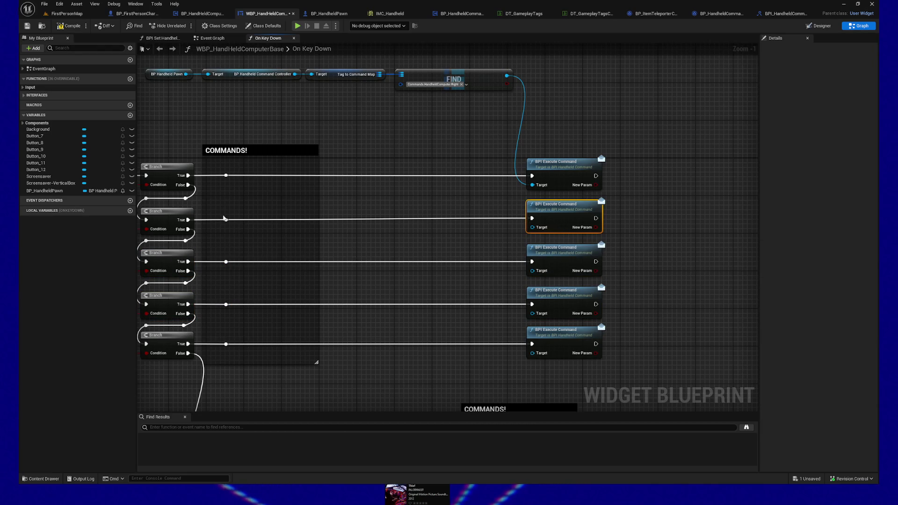
left_click(562, 162)
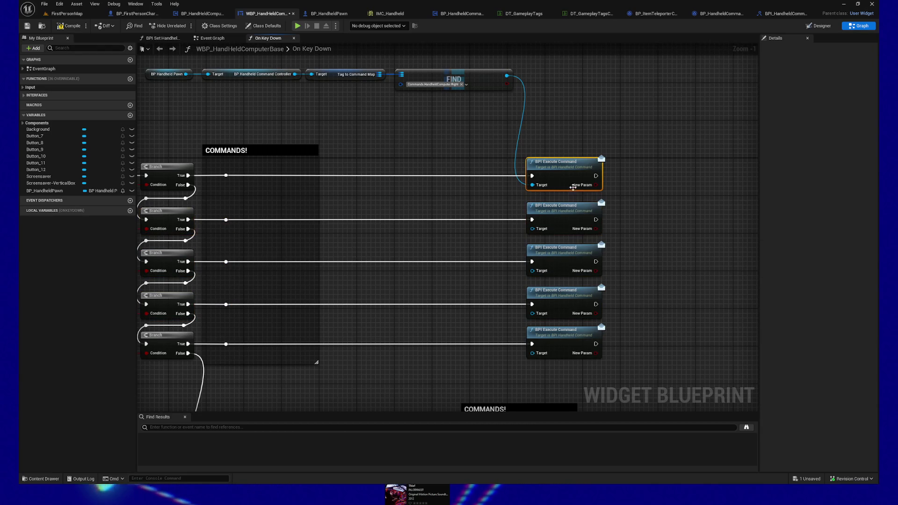
left_click(166, 167, "ctrl")
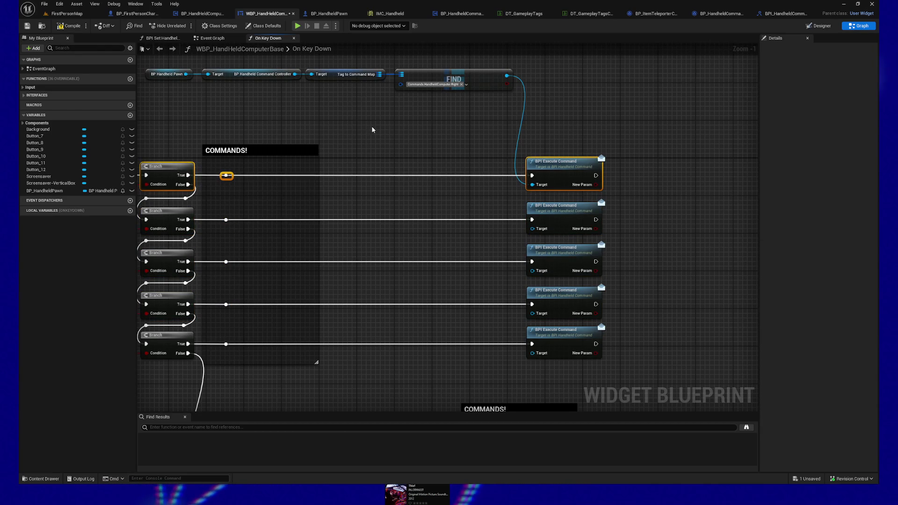
left_click_drag(386, 152, 284, 114)
left_click_drag(222, 92, 442, 125)
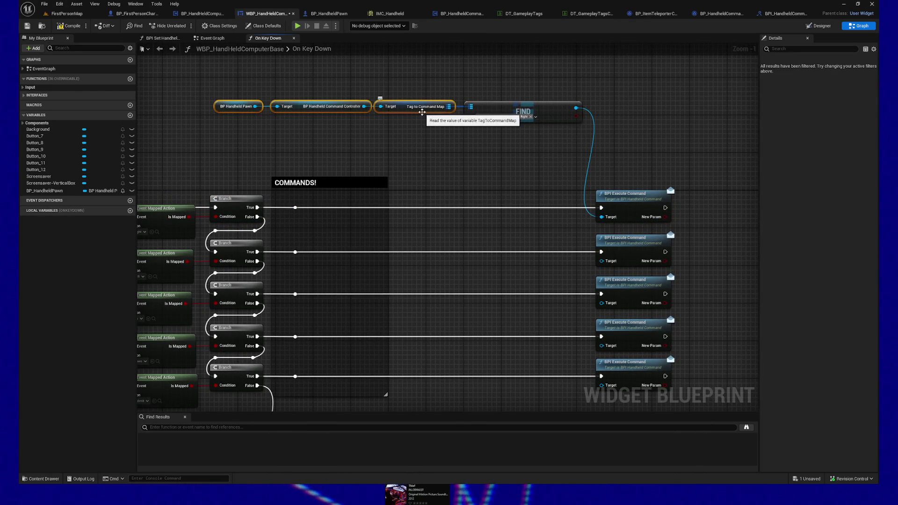
- Move the FIND node beside the first Execute Command and paste copies down the command rows
left_click(554, 112)
mouse_move(523, 111)
left_mouse_down()
mouse_move(523, 213)
mouse_move(520, 164)
left_mouse_up()
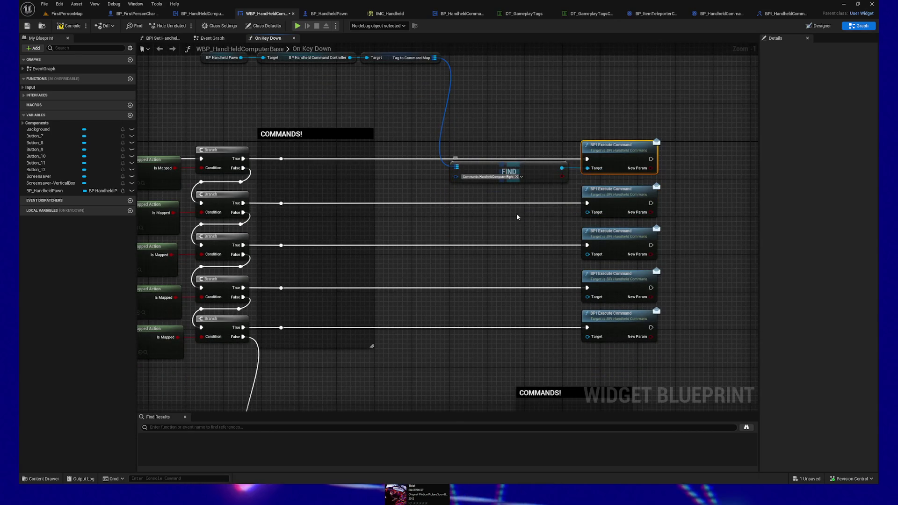
key("ctrl+v")
key("ctrl+z")
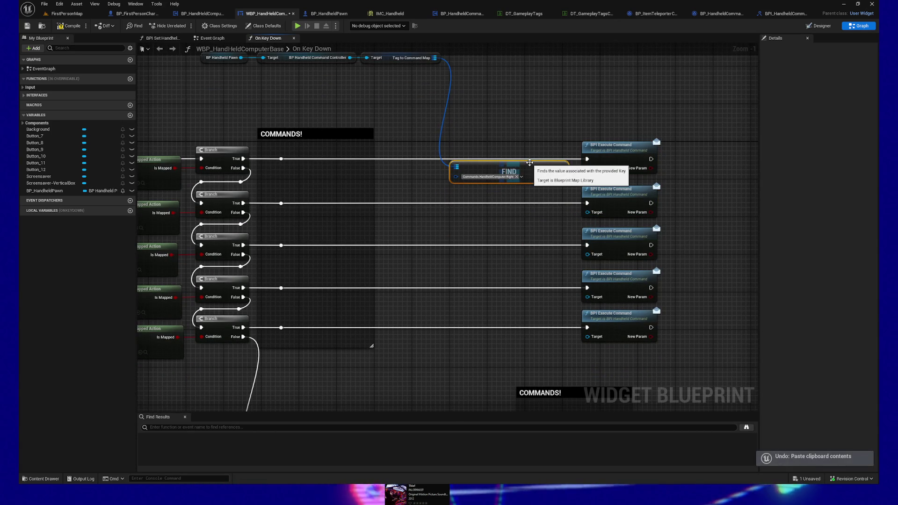
left_click(514, 171)
key("ctrl+c")
key("ctrl+v")
mouse_move(564, 198)
left_mouse_down()
mouse_move(499, 211)
mouse_move(510, 218)
mouse_move(517, 257)
mouse_move(513, 298)
mouse_move(488, 341)
left_mouse_up()
key("ctrl+v")
key("ctrl+v")
- Wire Tag to Command Map into the four new FIND nodes and left-align all five
left_click_drag(423, 204, 425, 231)
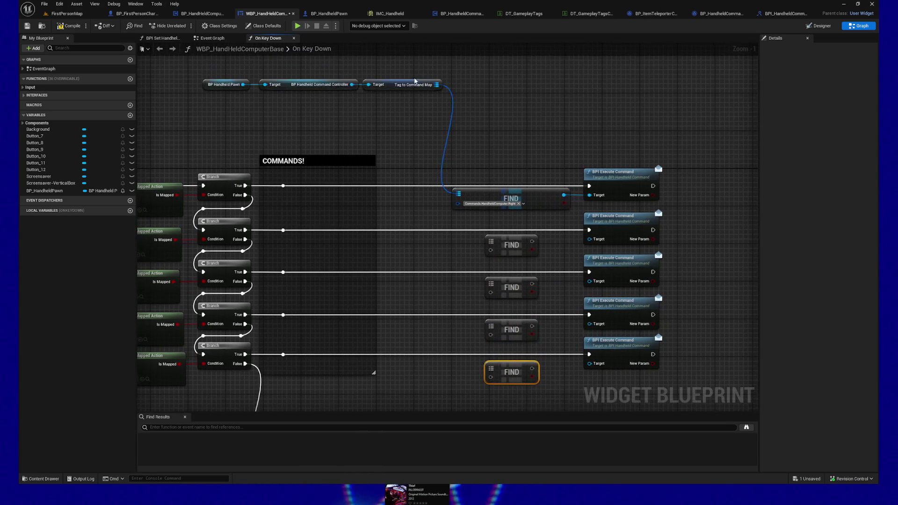
mouse_move(439, 85)
left_mouse_down()
mouse_move(512, 267)
mouse_move(491, 241)
left_mouse_up()
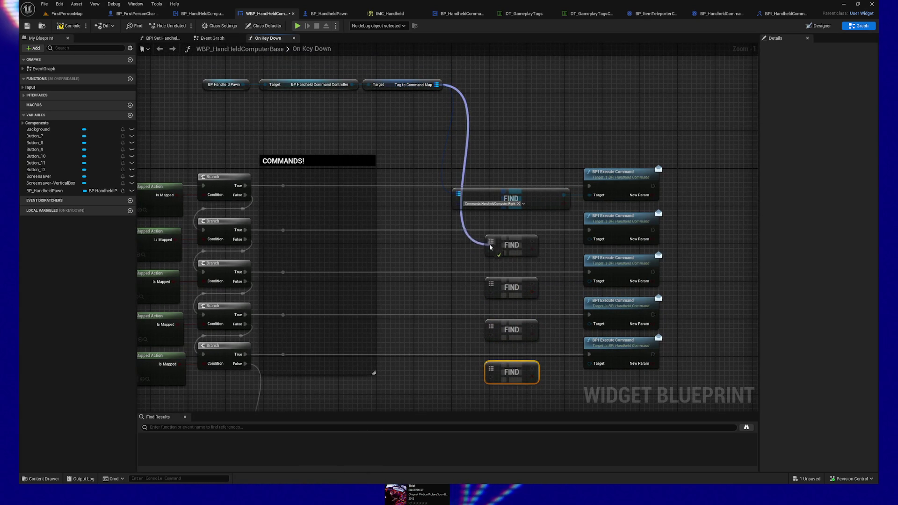
left_click_drag(437, 85, 492, 282)
mouse_move(436, 84)
left_mouse_down()
mouse_move(464, 234)
mouse_move(494, 331)
left_mouse_up()
left_click_drag(436, 84, 494, 370)
left_click_drag(443, 182, 531, 378)
key("shift+a")
- Set the second FIND node's key tag to Left
left_click_drag(527, 169, 507, 139)
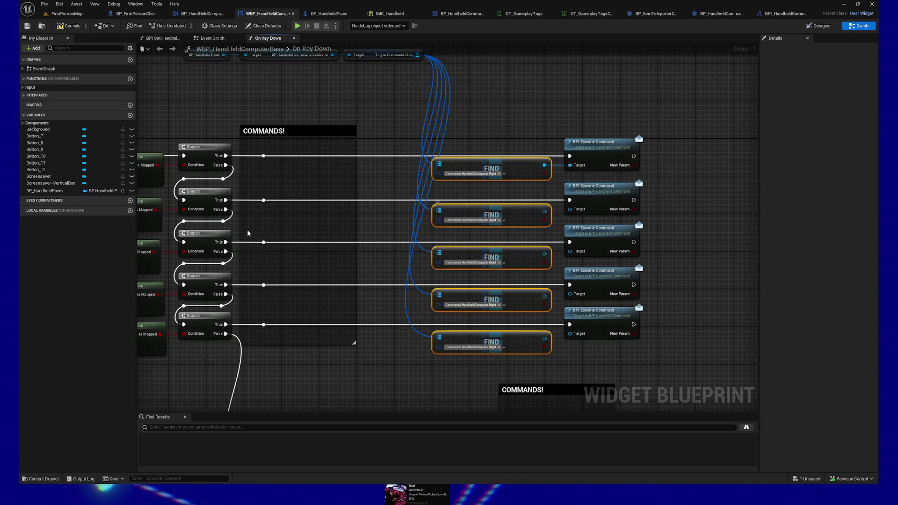
left_click_drag(469, 212, 531, 212)
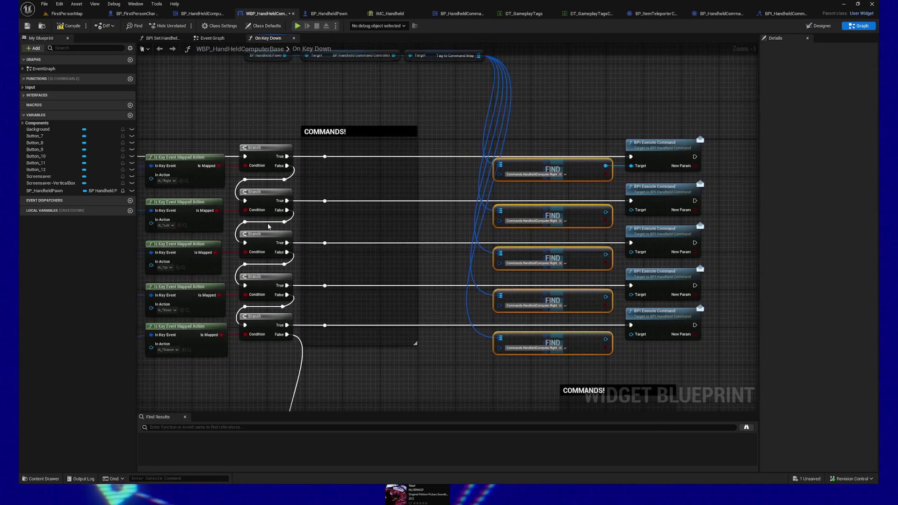
left_click(565, 220)
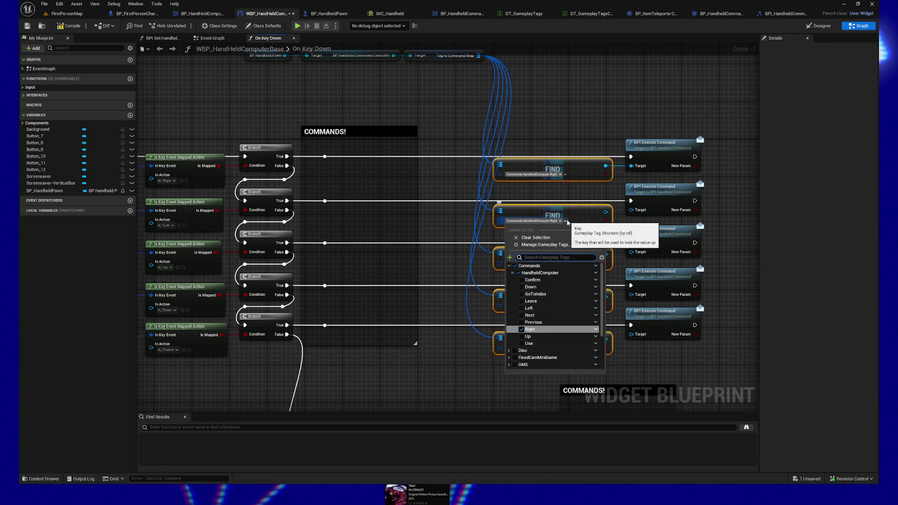
left_click(522, 308)
left_click(447, 219)
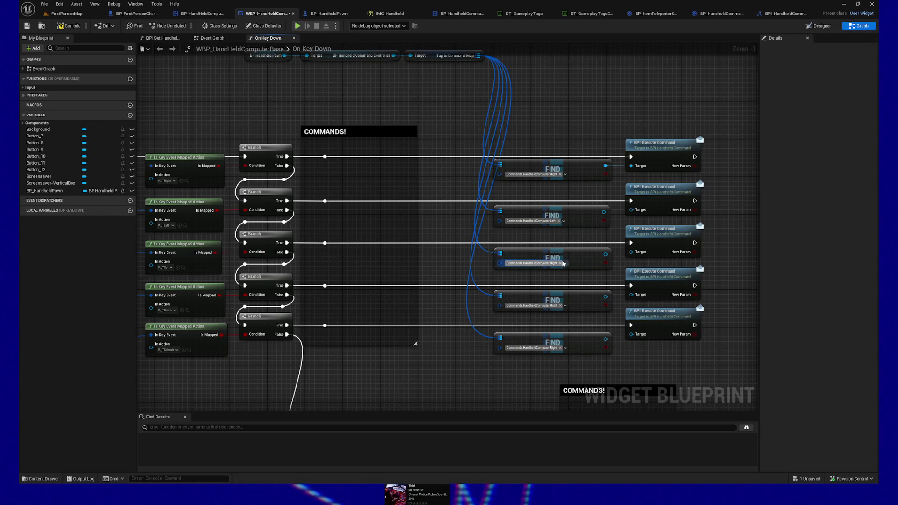
- Switch the third, fourth and fifth FIND tags from Right to Up, Down and Use
left_click(561, 263)
left_click(519, 264)
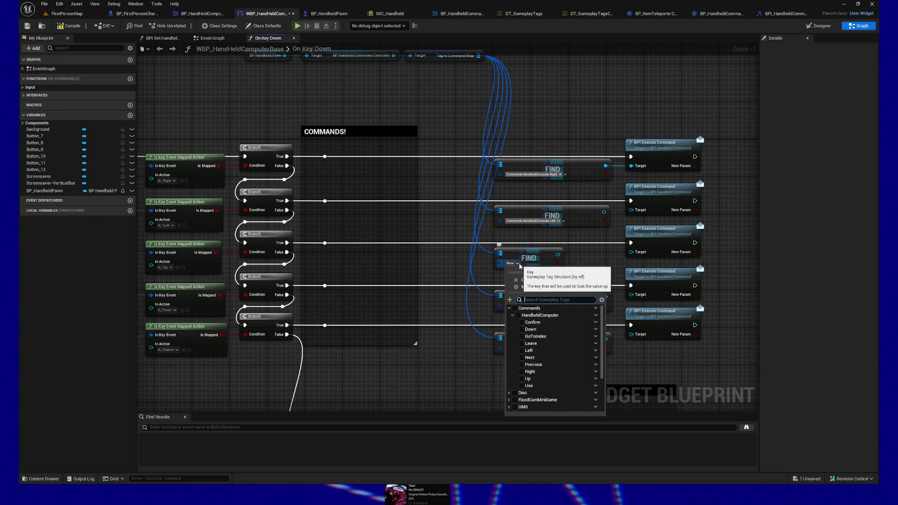
left_click(521, 380)
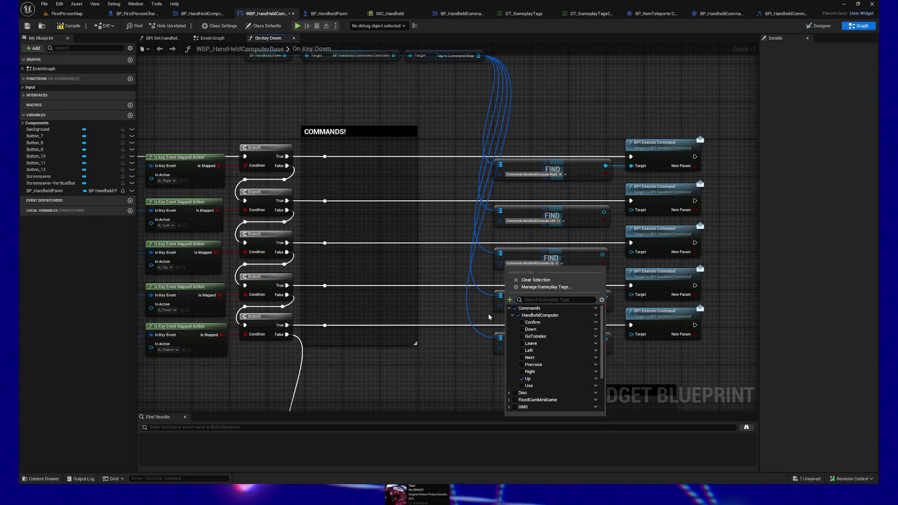
left_click(431, 260)
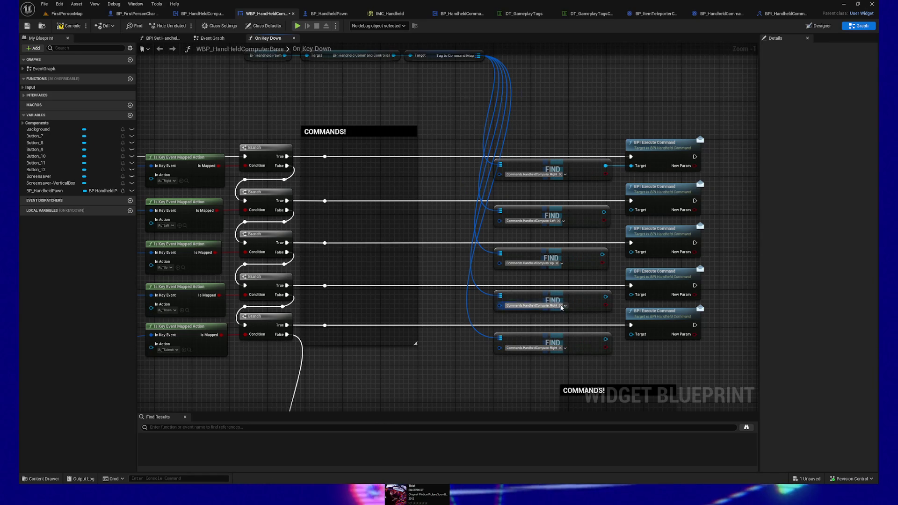
left_click(565, 306)
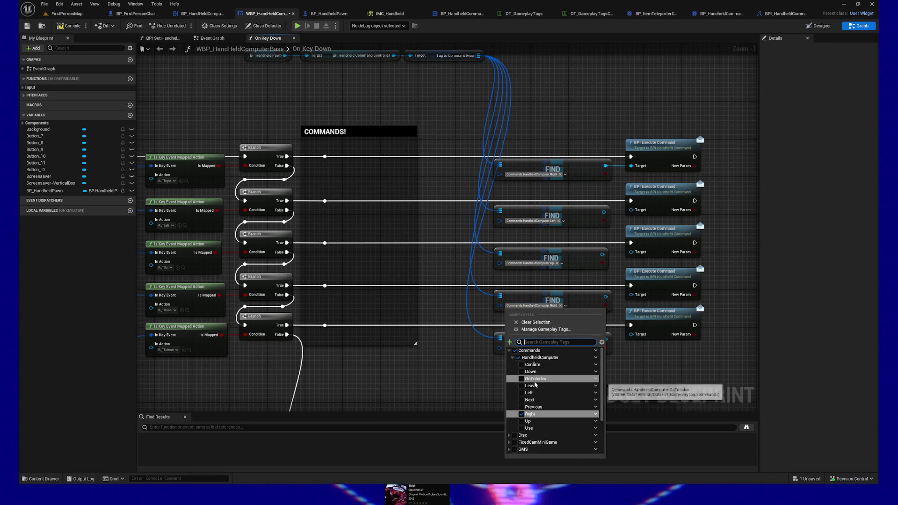
left_click(522, 371)
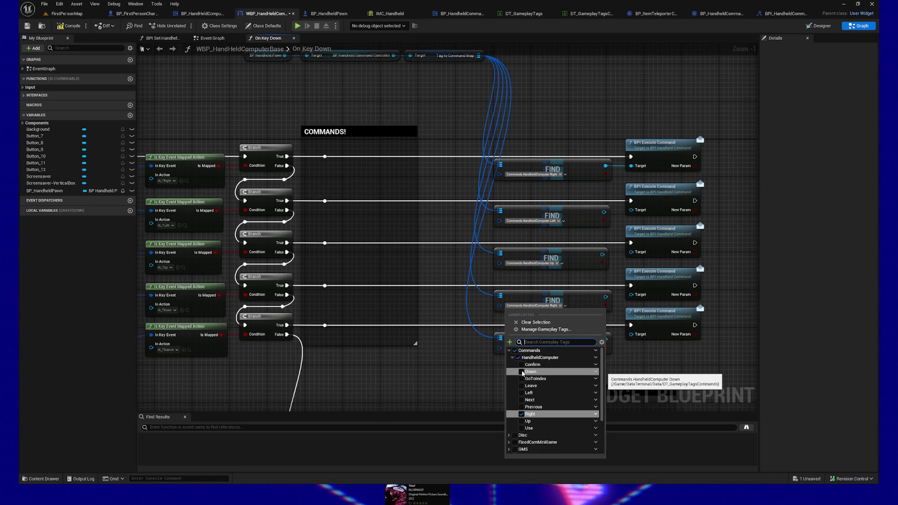
left_click(452, 309)
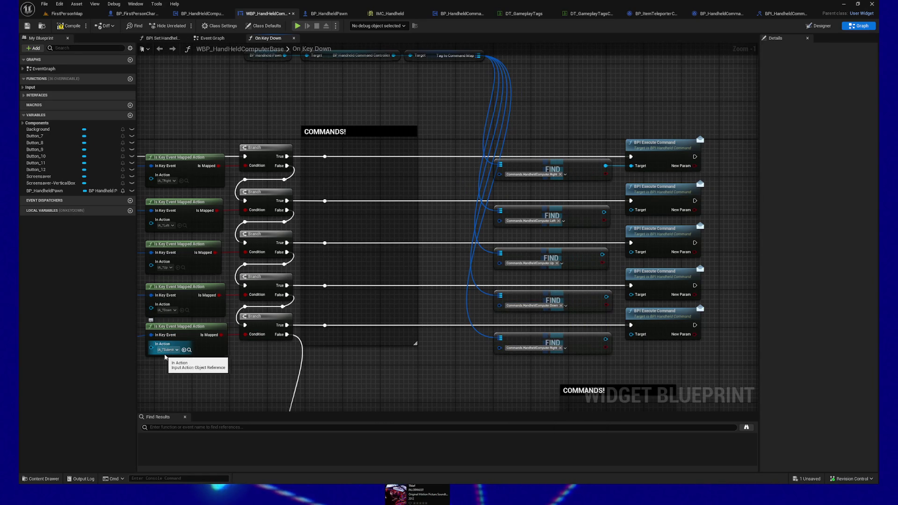
left_click(563, 351)
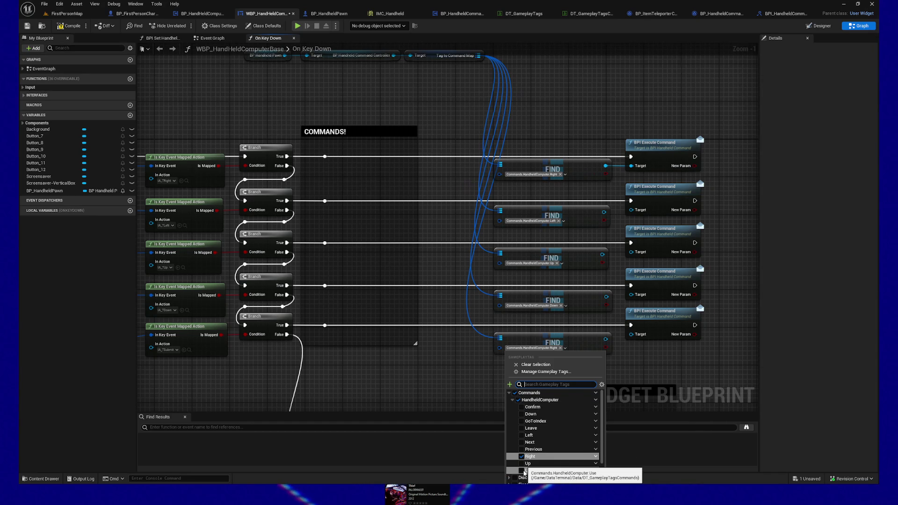
left_click(522, 471)
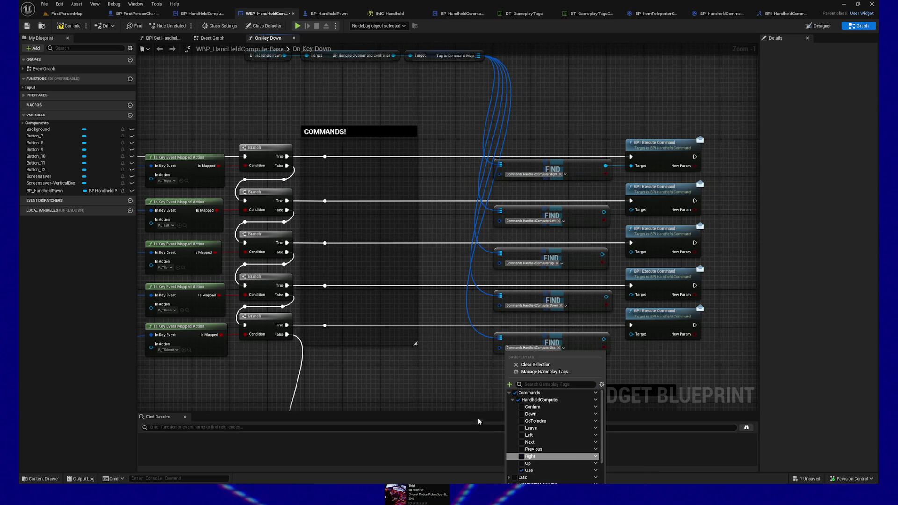
left_click(436, 375)
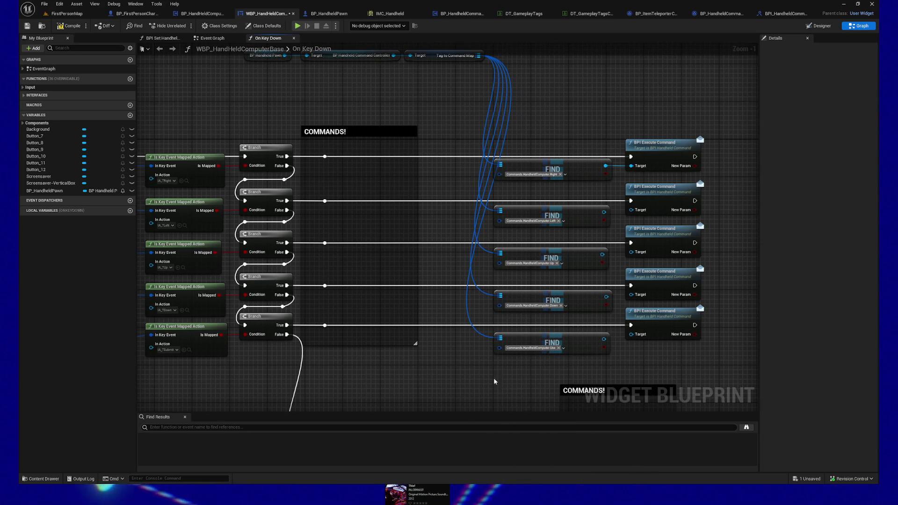
- Wire the Left, Up, Down and Use FIND results into their rows' Execute Command nodes
left_click_drag(609, 213, 550, 213)
mouse_move(548, 213)
left_mouse_down()
mouse_move(573, 210)
mouse_move(556, 220)
mouse_move(566, 242)
left_mouse_up()
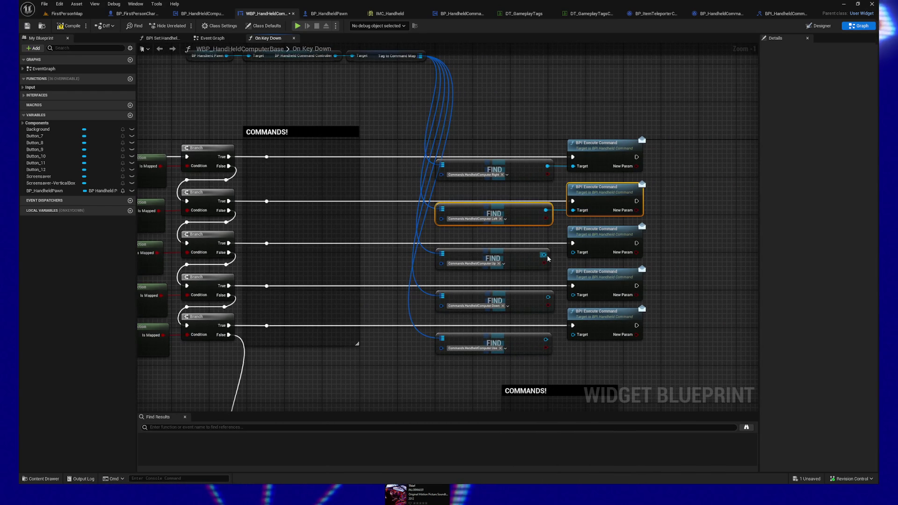
left_click(524, 258)
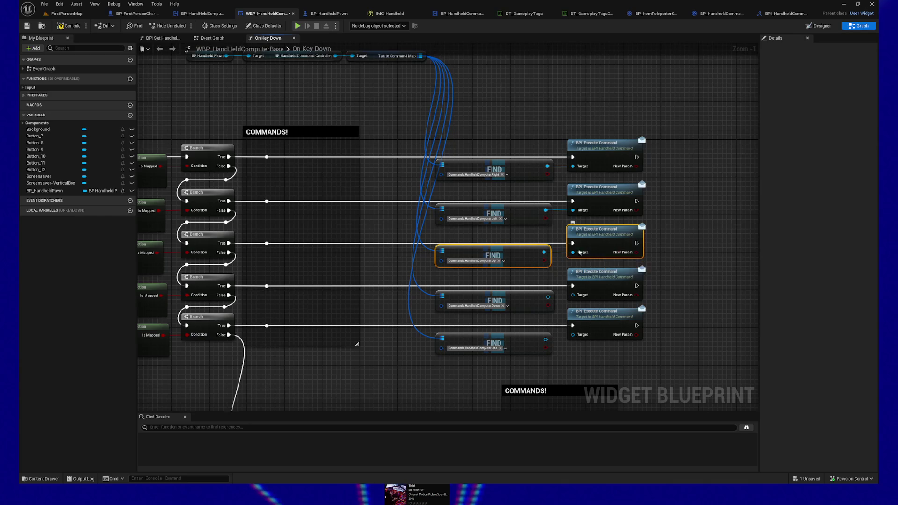
left_click(572, 248, "ctrl")
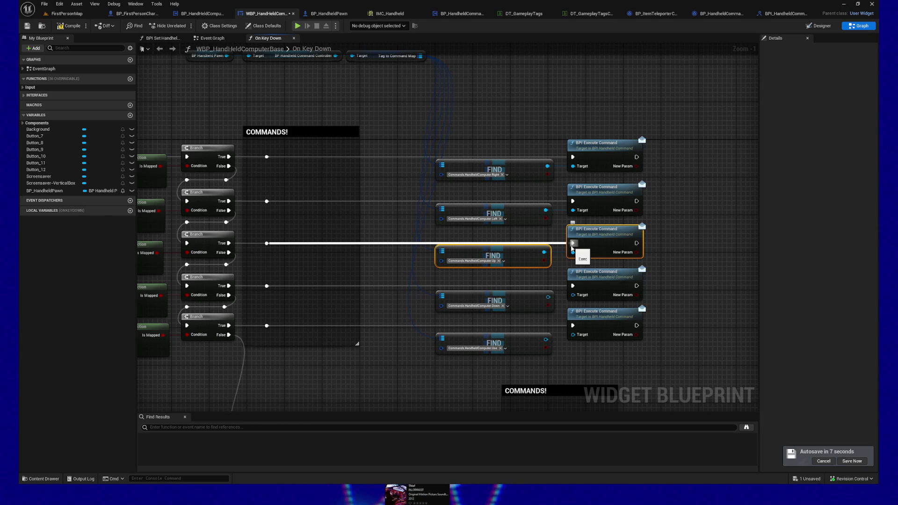
left_click_drag(549, 298, 573, 294)
left_click(495, 299)
left_click(604, 272, "ctrl")
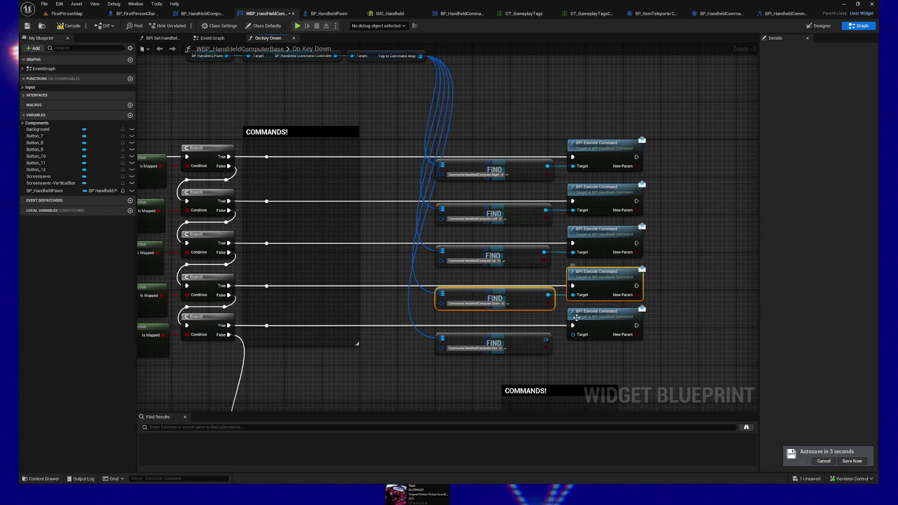
mouse_move(546, 340)
left_mouse_down()
mouse_move(573, 335)
mouse_move(515, 112)
left_mouse_up()
left_click(515, 344)
left_click(594, 325, "ctrl")
- Straighten the five FIND nodes with Q and left-align them with Shift+A
key("q")
key("shift+a")
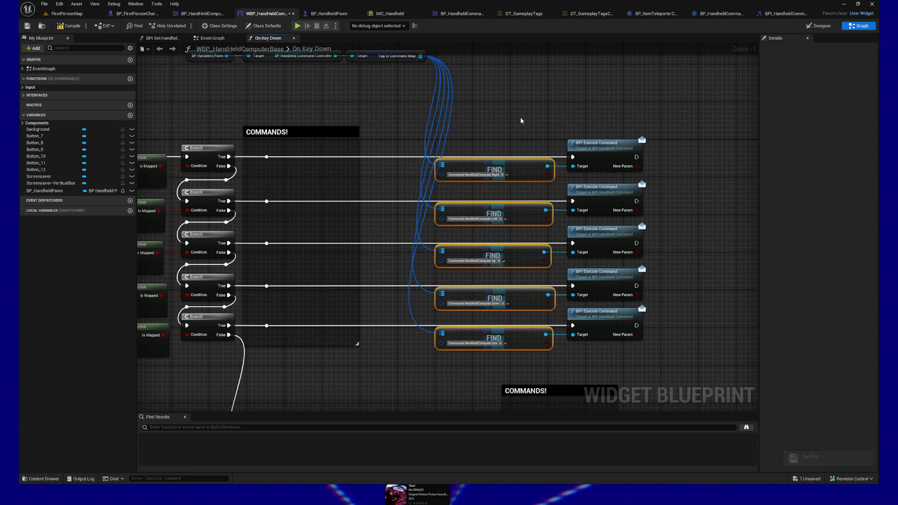
left_click(513, 115)
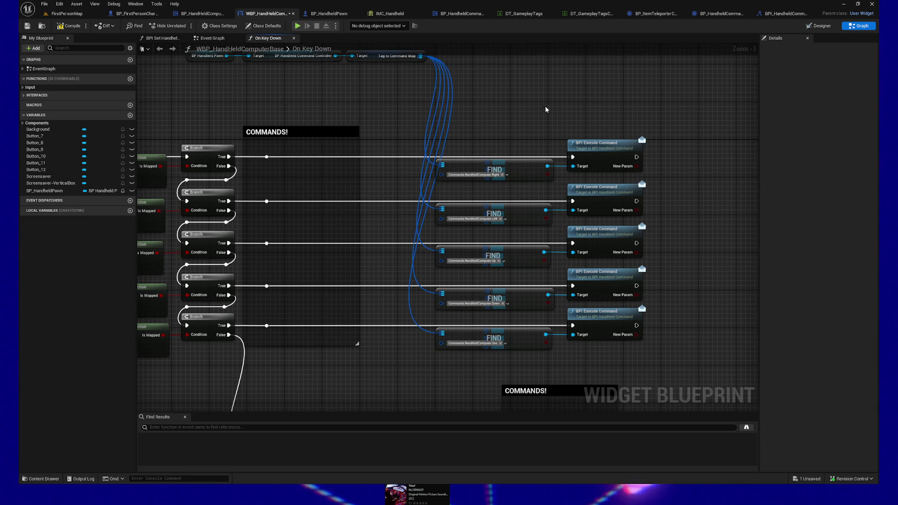
- Review the graph from the reroute nodes and top getters down to the Leave and Return nodes
left_click_drag(505, 100, 556, 53)
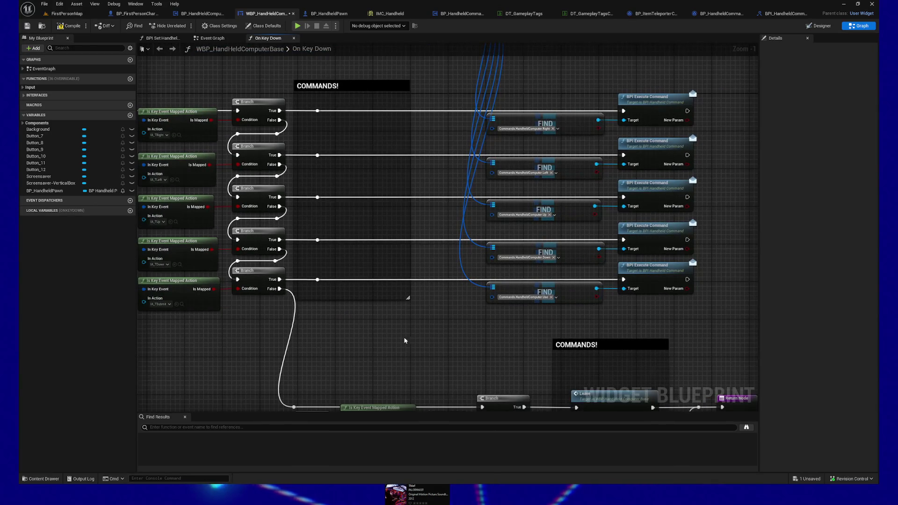
left_click_drag(405, 334, 400, 358)
mouse_move(329, 314)
left_mouse_down()
mouse_move(322, 151)
mouse_move(306, 126)
left_mouse_up()
left_click(444, 375)
mouse_move(443, 374)
left_mouse_down()
mouse_move(449, 370)
mouse_move(393, 284)
mouse_move(385, 232)
mouse_move(391, 225)
mouse_move(391, 247)
mouse_move(457, 241)
left_mouse_up()
scroll(391, 246, "down", 1)
scroll(457, 243, "up", 1)
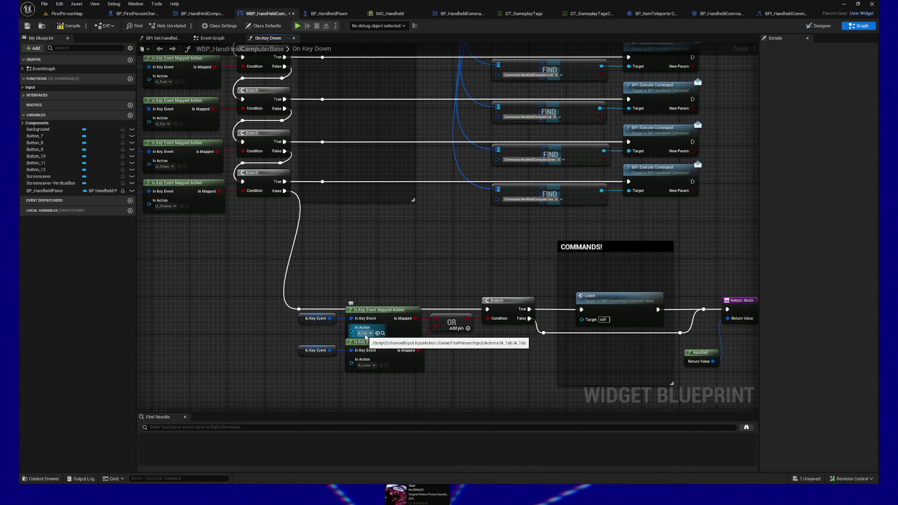
mouse_move(391, 265)
left_mouse_down()
mouse_move(400, 273)
mouse_move(431, 125)
mouse_move(428, 183)
mouse_move(423, 117)
mouse_move(428, 187)
left_mouse_up()
left_click_drag(218, 75, 463, 119)
mouse_move(418, 141)
left_mouse_down()
mouse_move(451, 58)
mouse_move(411, 314)
left_mouse_up()
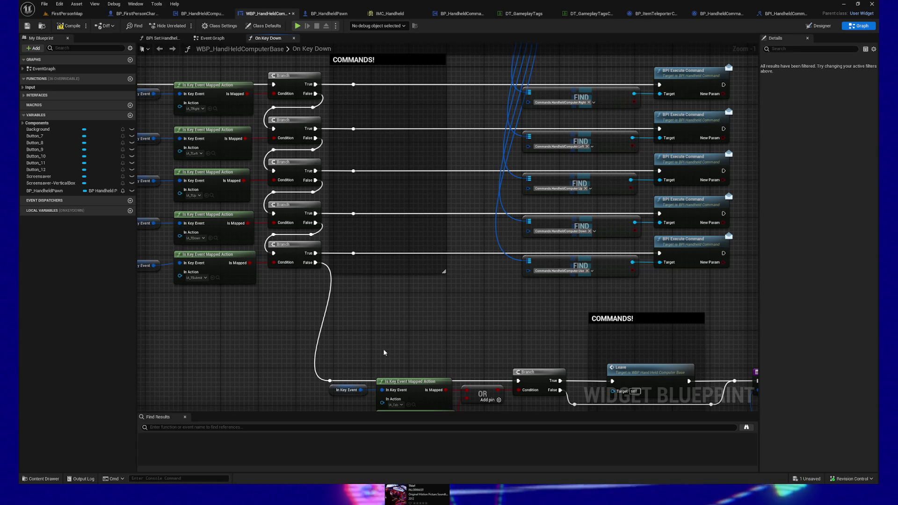
left_click_drag(393, 360, 413, 201)
left_click_drag(271, 261, 387, 270)
mouse_move(667, 320)
left_mouse_down()
mouse_move(485, 312)
mouse_move(406, 329)
mouse_move(422, 333)
mouse_move(413, 376)
mouse_move(429, 372)
left_mouse_up()
- Compile the handheld computer widget and launch the game in Play
left_click(67, 27)
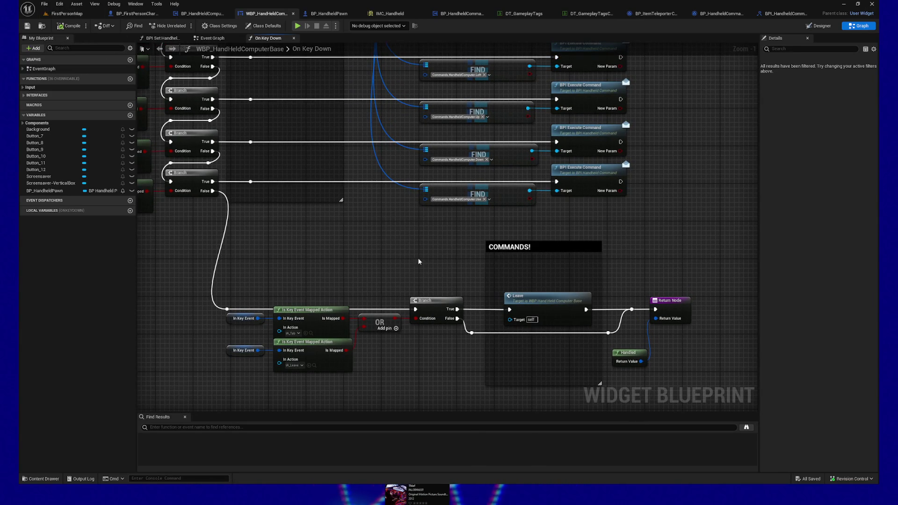
left_click_drag(419, 262, 413, 279)
left_click(298, 26)
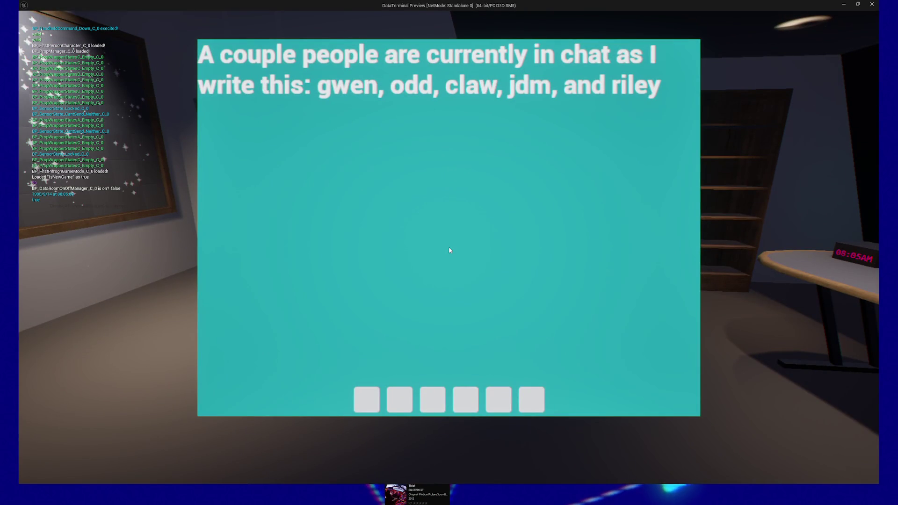
- Trigger Down, Up, Right, Left and Use commands, then leave the terminal with E and pause with Escape
key("Down")
key("Down")
key("Down")
key("Down")
key("Up")
key("Up")
key("Right")
key("Right")
key("Right")
key("Left")
key("Left")
key("Right")
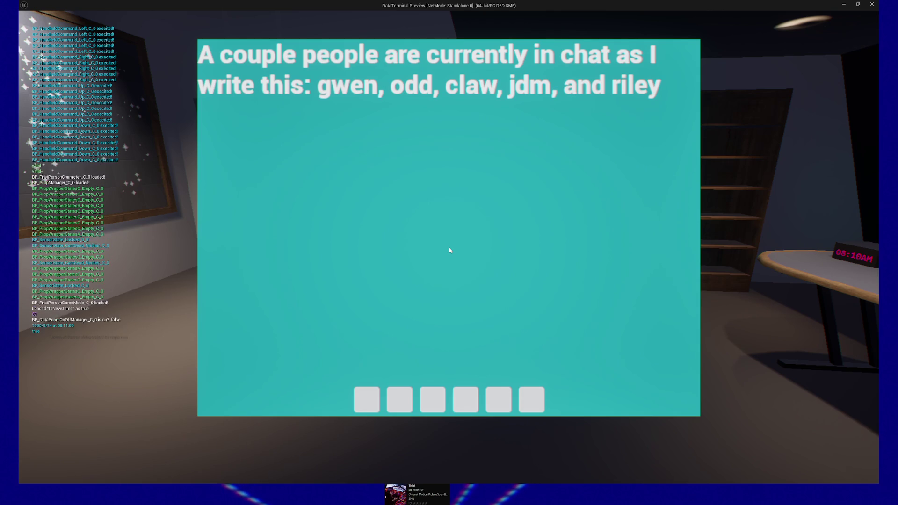
key("e")
key("e")
key("e")
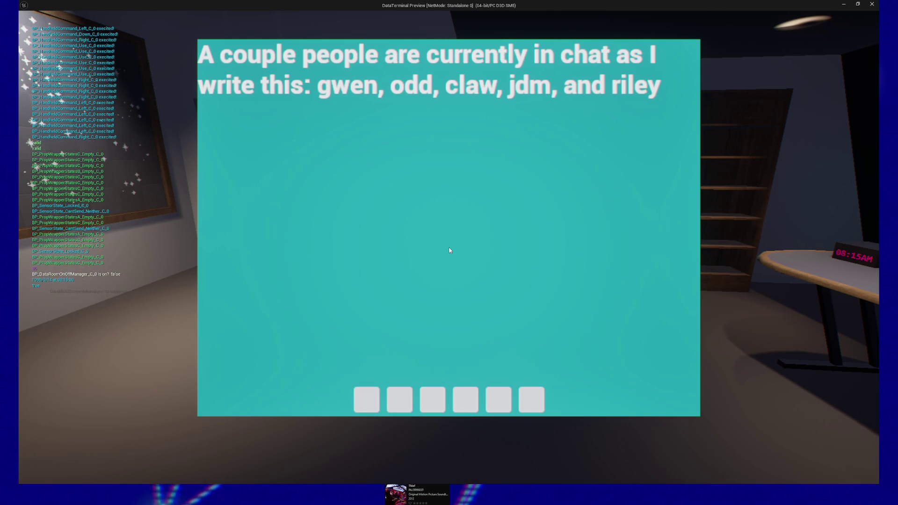
key("Right")
key("Down")
key("Left")
key("Right")
key("Down")
key("Left")
key("Right")
key("Down")
key("Right")
key("Down")
key("Right")
key("Left")
key("Down")
key("Right")
key("Left")
key("Up")
key("Right")
key("Left")
key("Down")
key("Right")
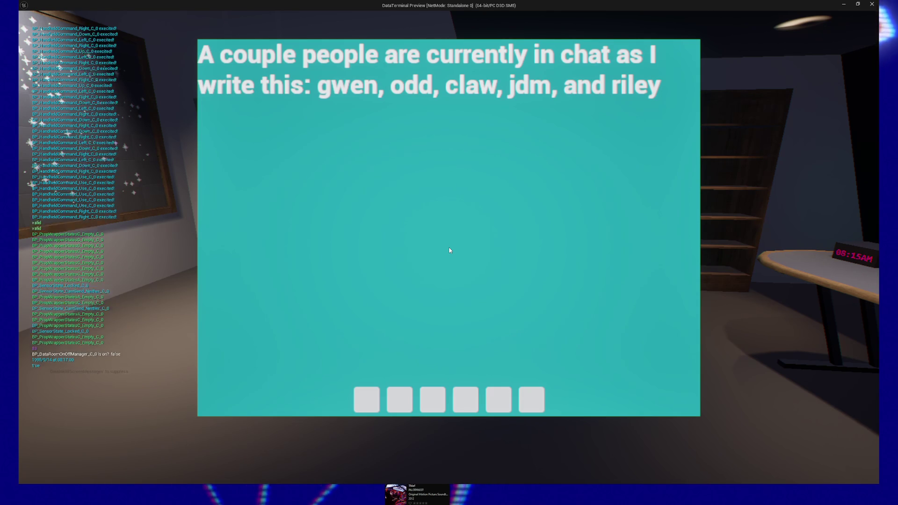
key("e")
key("Escape")
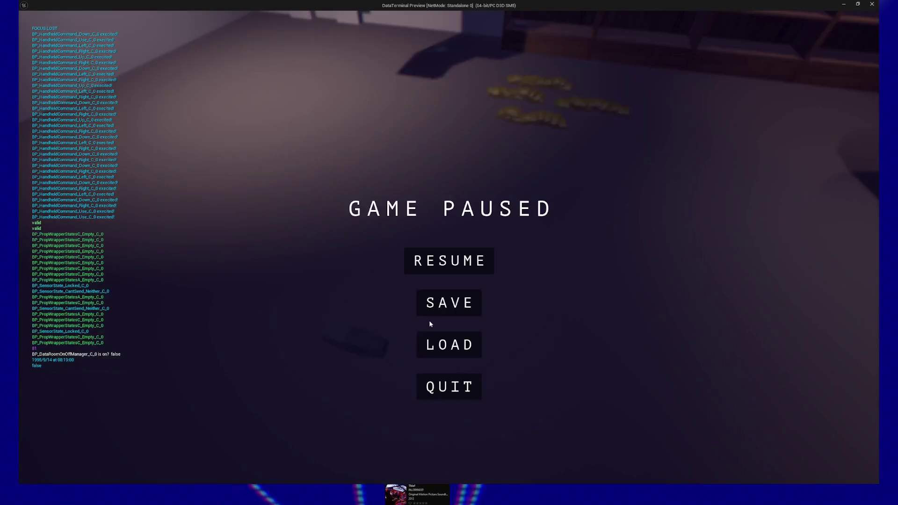
- Stop the play session and pan back to the top of the On Key Down graph
left_click(451, 389)
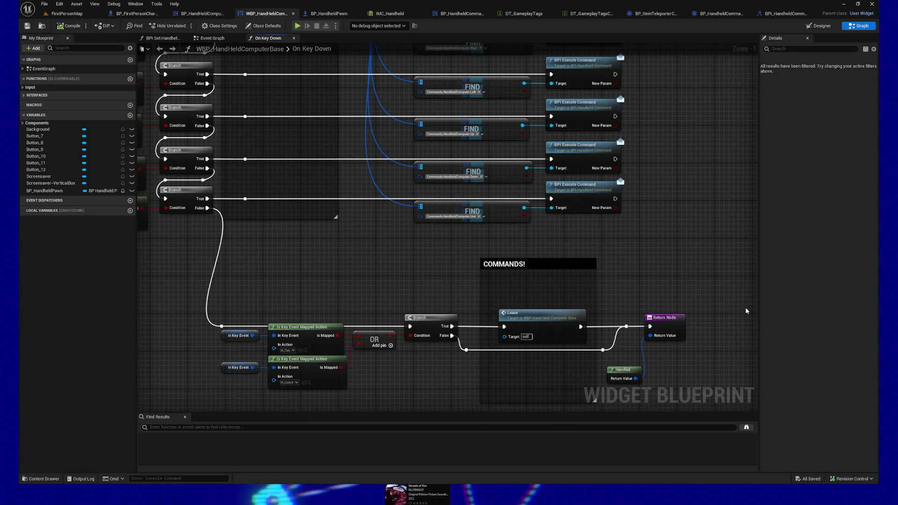
mouse_move(393, 253)
left_mouse_down()
mouse_move(401, 309)
mouse_move(389, 281)
mouse_move(455, 364)
left_mouse_up()
- Move the three top getter nodes down nearer the commands and save the widget blueprint
left_click_drag(229, 92, 482, 145)
mouse_move(428, 133)
left_mouse_down()
mouse_move(377, 169)
mouse_move(393, 180)
mouse_move(387, 174)
mouse_move(437, 172)
mouse_move(412, 173)
left_mouse_up()
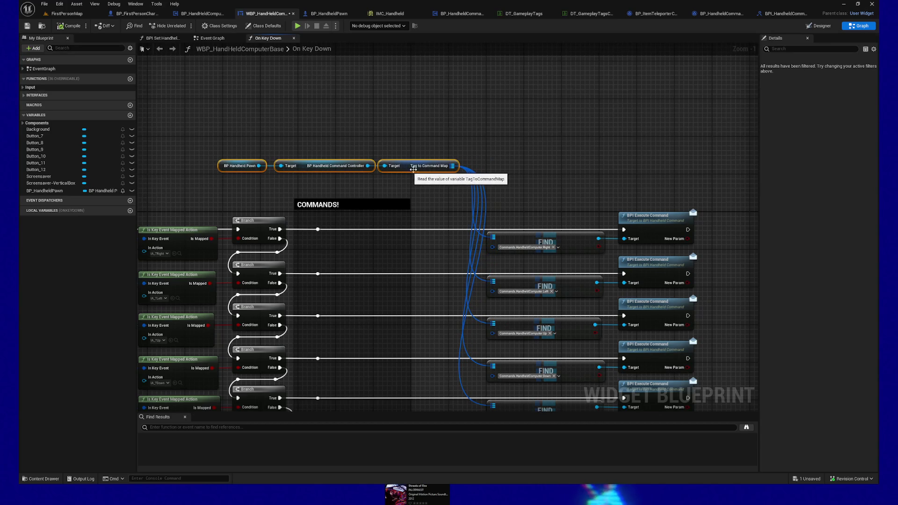
left_click_drag(188, 147, 211, 100)
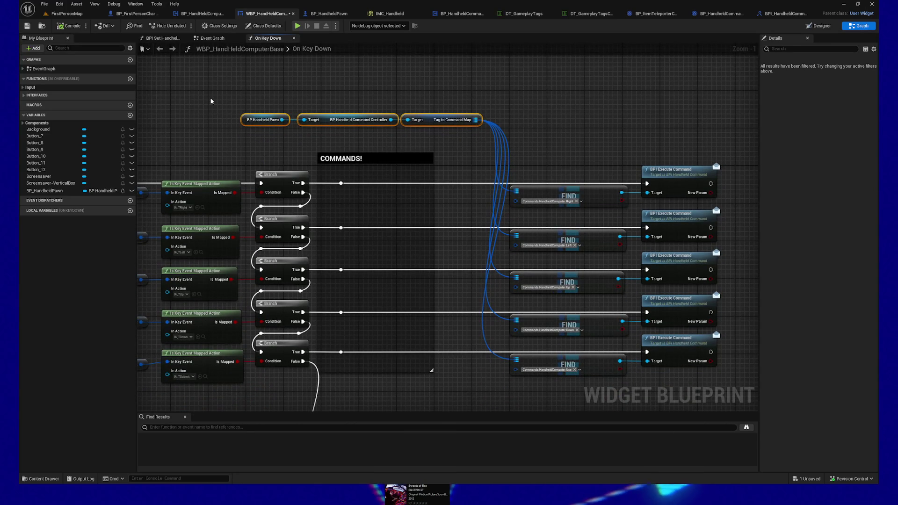
key("ctrl+s")
mouse_move(225, 135)
left_mouse_down()
mouse_move(265, 136)
mouse_move(327, 117)
mouse_move(278, 134)
left_mouse_up()
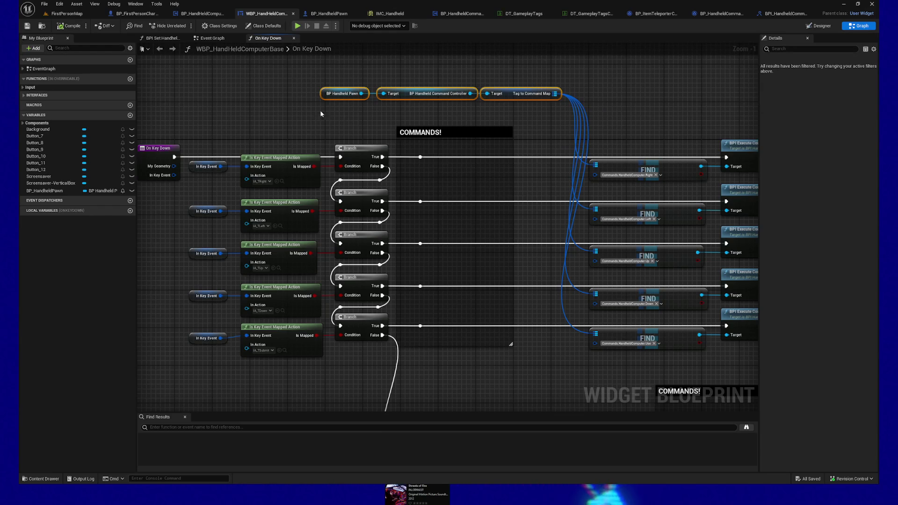
- Straighten the bottom In Key Event getter to its pin, then switch to the tldraw diagram
left_click_drag(322, 109, 234, 40)
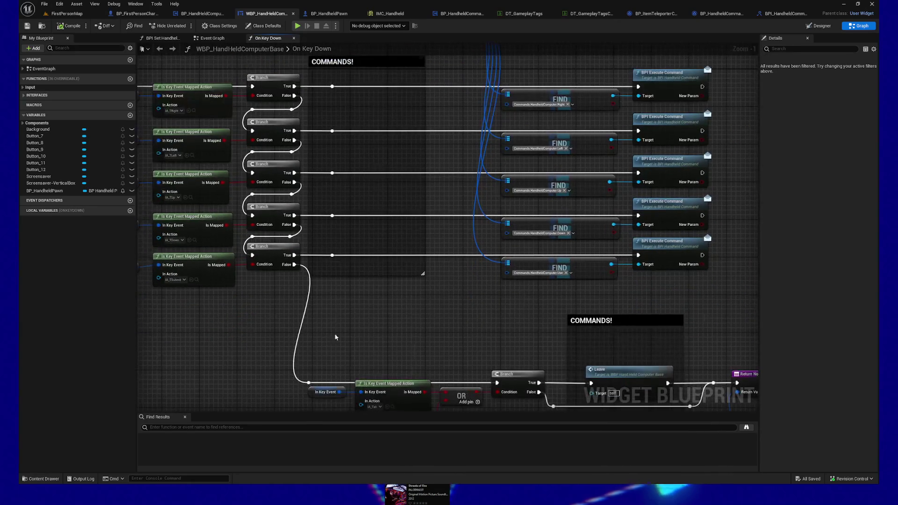
scroll(343, 322, "down", 1)
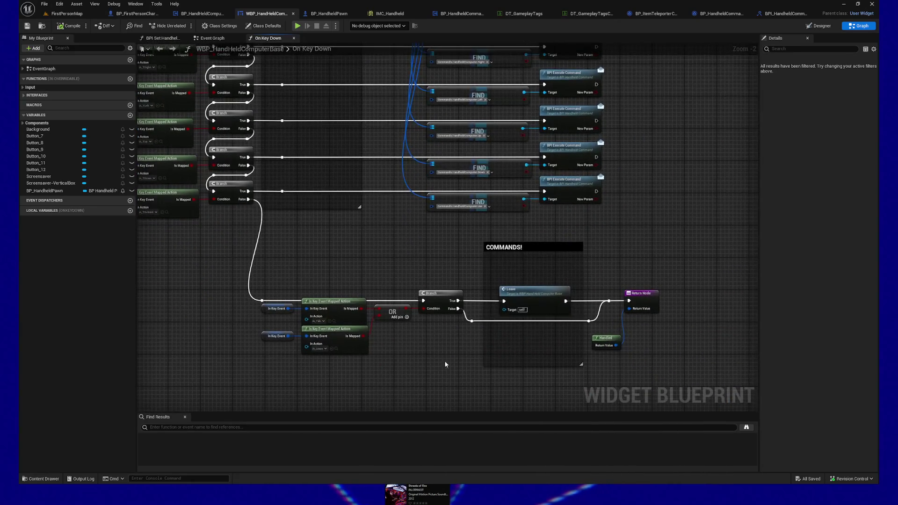
left_click_drag(445, 359, 498, 343)
mouse_move(253, 275)
left_mouse_down()
mouse_move(325, 305)
mouse_move(328, 395)
left_mouse_up()
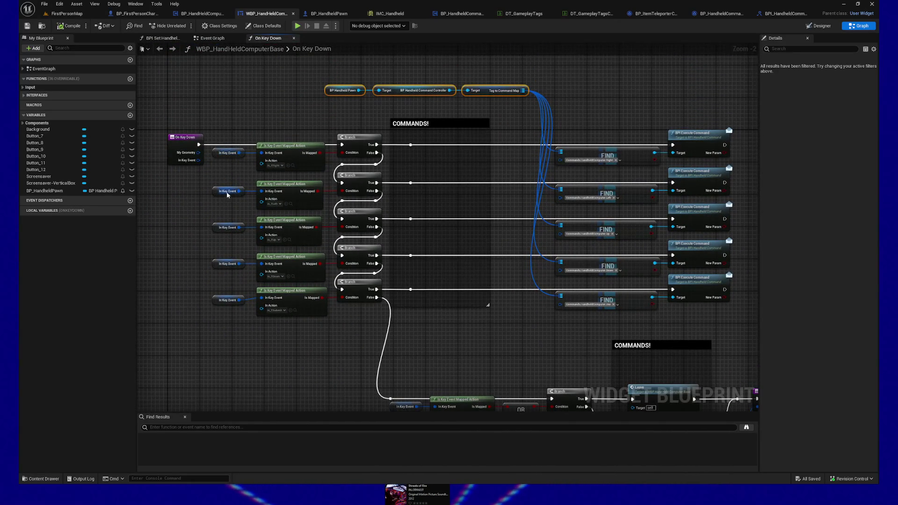
left_click_drag(260, 350, 273, 341)
mouse_move(211, 278)
left_mouse_down()
mouse_move(253, 297)
mouse_move(261, 312)
left_mouse_up()
key("q")
left_click(203, 318)
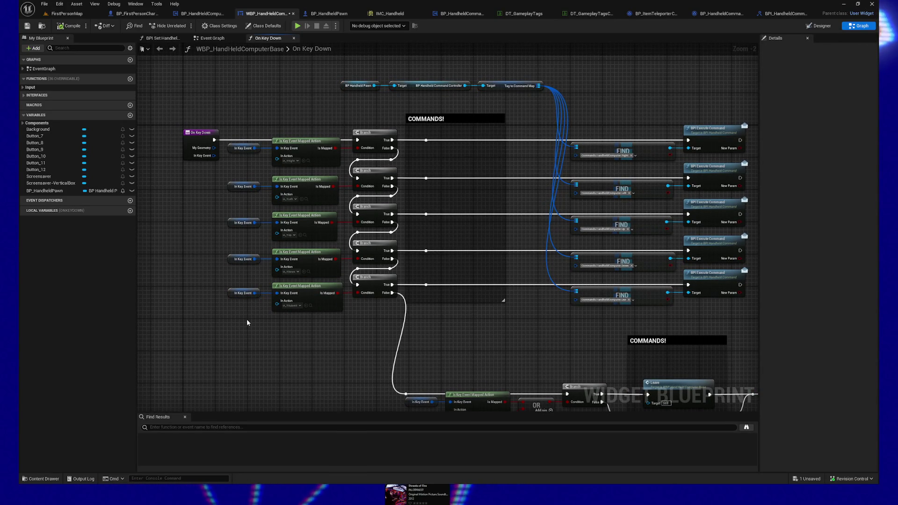
key("alt+Tab")
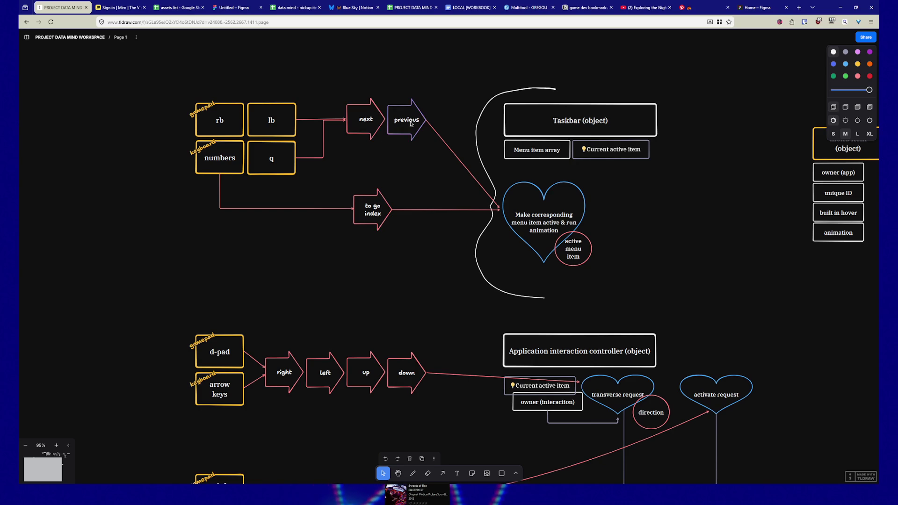
- Scroll the tldraw board to review the confirm and click/use rows
right_click(310, 213)
left_click(282, 251)
scroll(272, 290, "down", 3)
scroll(272, 290, "down", 3)
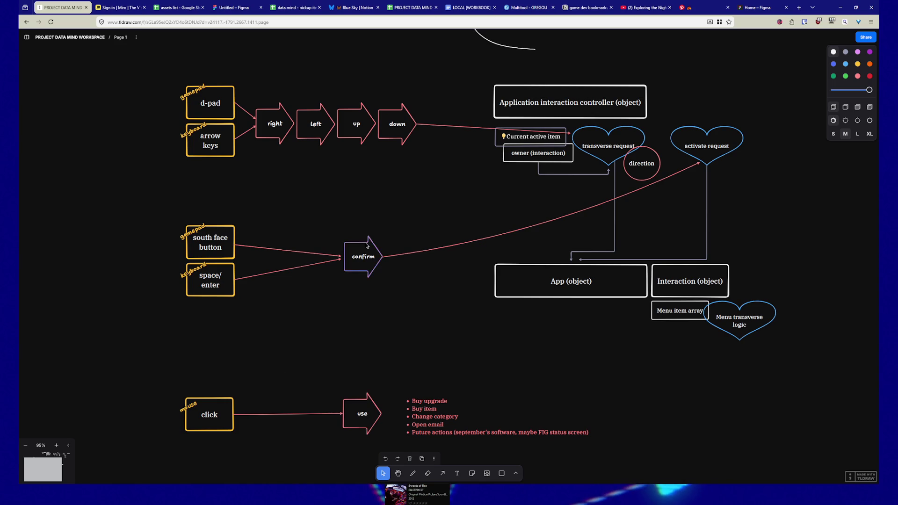
scroll(360, 323, "up", 1)
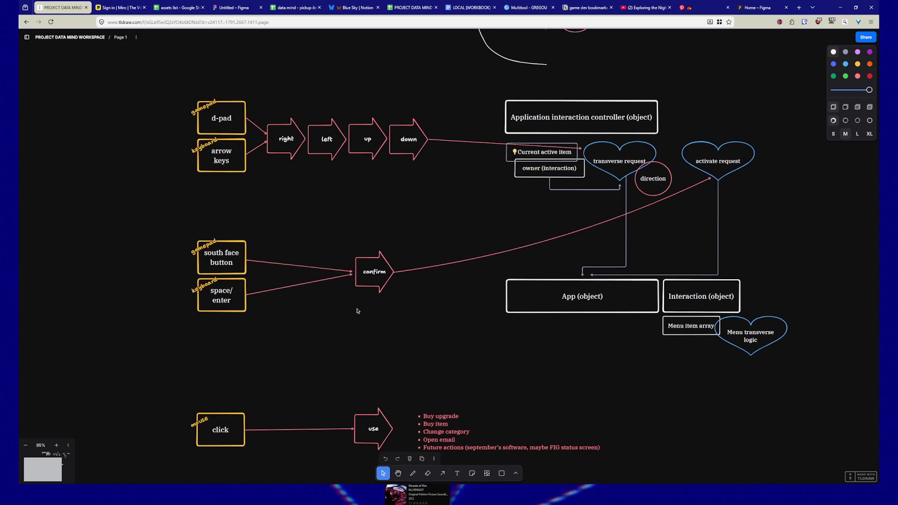
scroll(357, 317, "down", 1)
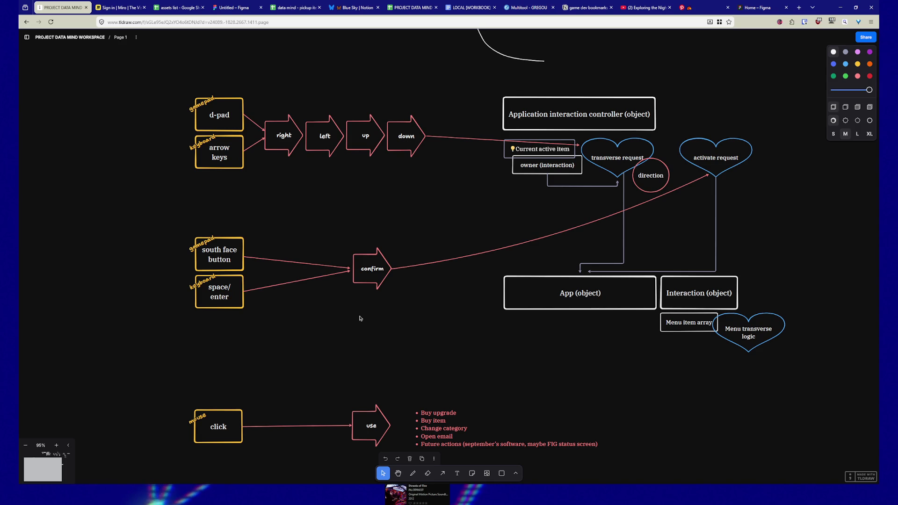
- Return to Unreal and center the view on the Leave branch and Return Node
key("alt+Tab")
left_click_drag(330, 308, 315, 212)
mouse_move(303, 275)
left_mouse_down()
mouse_move(253, 266)
mouse_move(246, 308)
mouse_move(265, 321)
mouse_move(257, 323)
mouse_move(277, 387)
left_mouse_up()
scroll(245, 308, "down", 1)
mouse_move(678, 295)
left_mouse_down()
mouse_move(642, 245)
mouse_move(612, 229)
mouse_move(580, 256)
mouse_move(616, 257)
mouse_move(493, 253)
mouse_move(483, 263)
left_mouse_up()
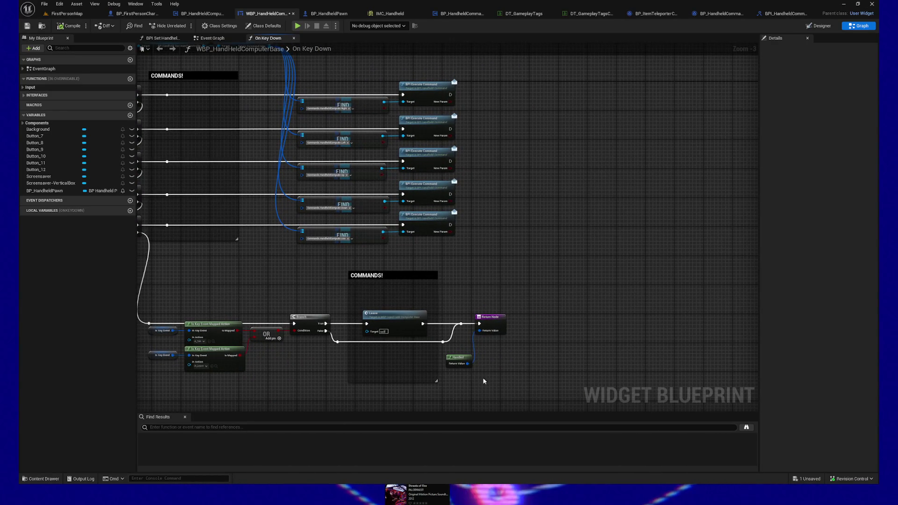
- Wire all five Execute Command nodes into the Return Node
mouse_move(489, 315)
left_mouse_down()
mouse_move(570, 301)
mouse_move(631, 196)
left_mouse_up()
left_click_drag(450, 224, 621, 207)
left_click_drag(451, 194, 621, 208)
left_click_drag(450, 162, 621, 208)
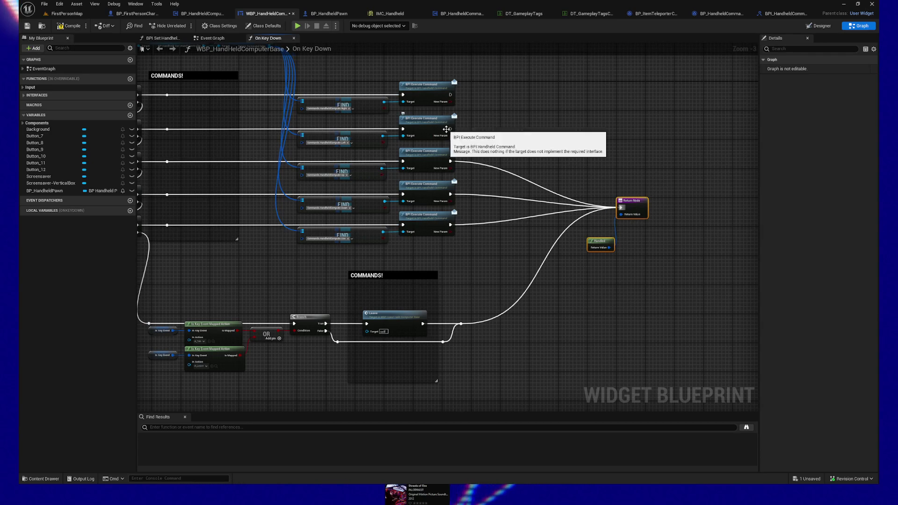
left_click_drag(450, 128, 623, 211)
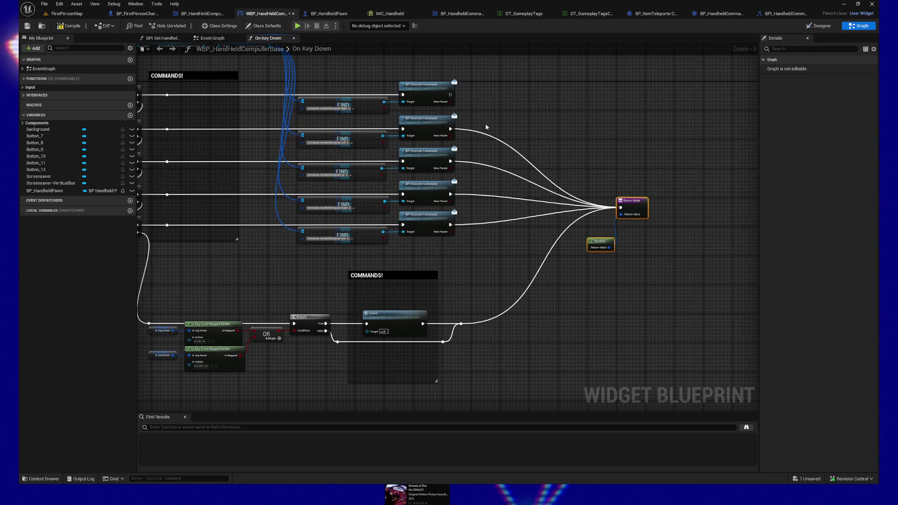
mouse_move(450, 94)
left_mouse_down()
mouse_move(530, 123)
mouse_move(622, 206)
left_mouse_up()
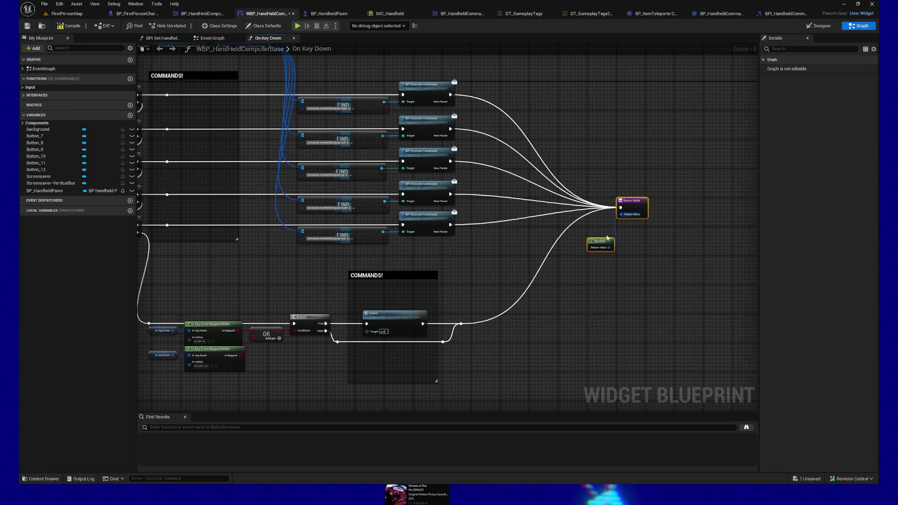
left_click_drag(551, 311, 618, 277)
- Open the BP_HandheldCommand_Leave graph from the Leave command node
left_click_drag(351, 350, 410, 334)
left_click_drag(384, 215, 385, 254)
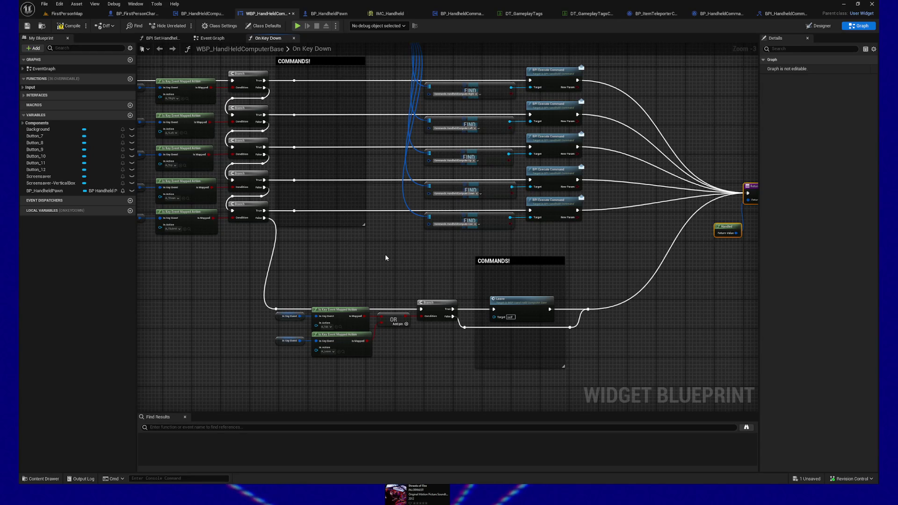
scroll(500, 323, "up", 2)
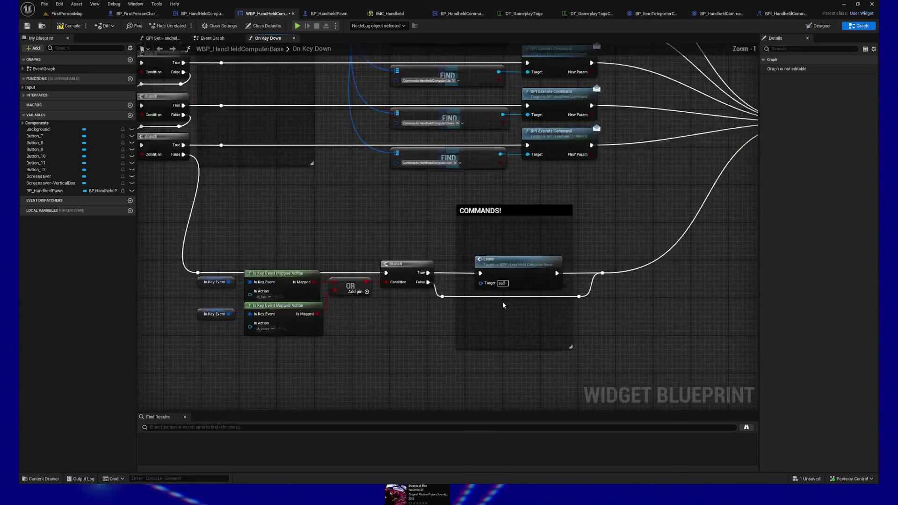
double_click(513, 259)
left_click_drag(493, 287, 438, 298)
mouse_move(441, 207)
left_mouse_down()
mouse_move(614, 308)
mouse_move(536, 312)
left_mouse_up()
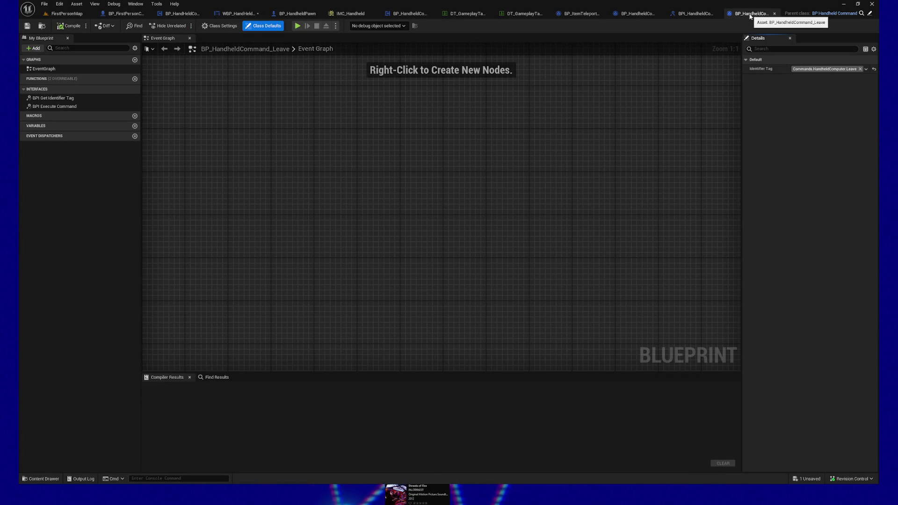
- Add a Get Outer Object node to the Leave command's Event Graph
right_click(365, 214)
type("get owner")
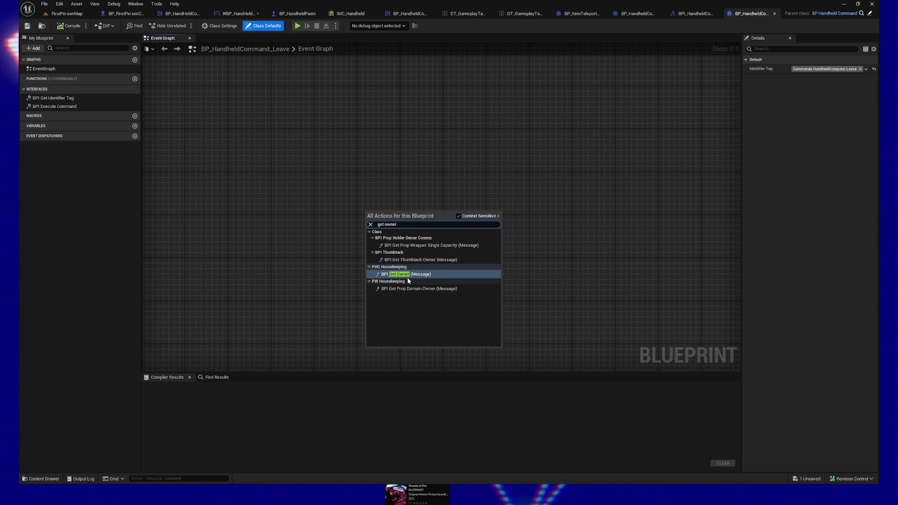
left_click(314, 241)
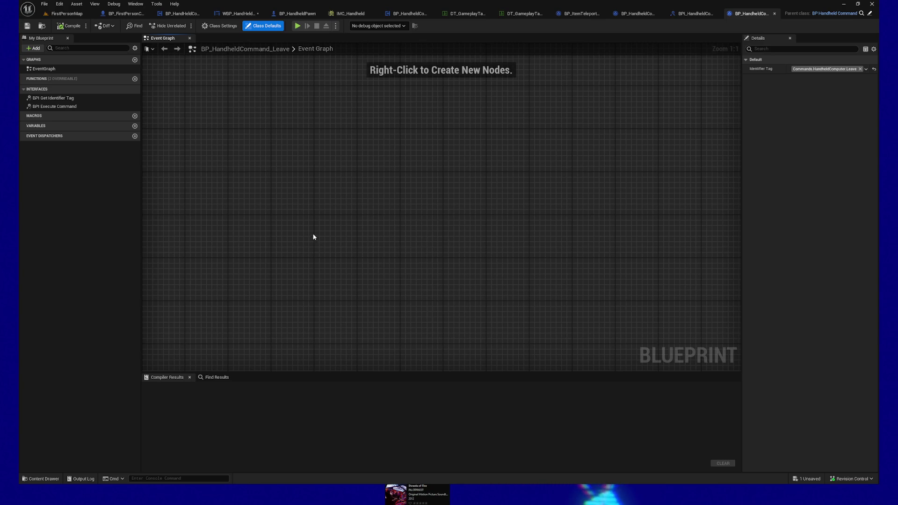
right_click(354, 176)
type("get outer")
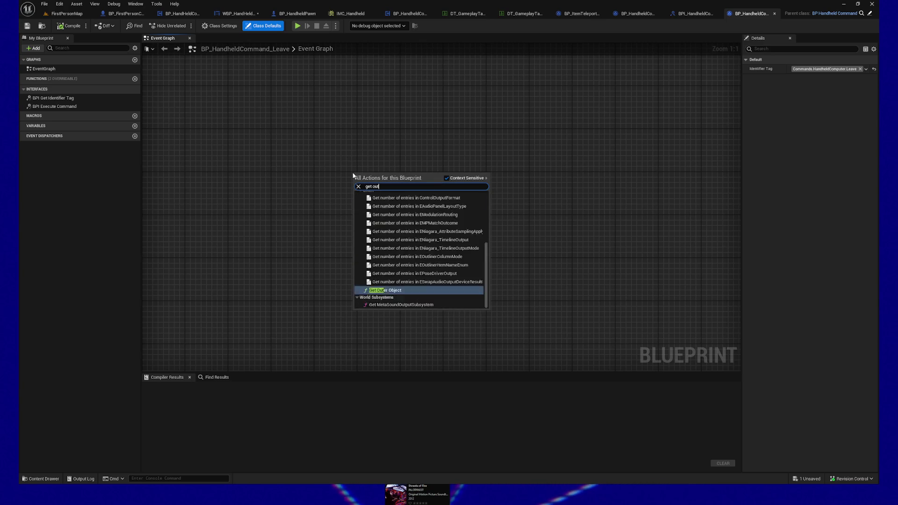
left_click(374, 205)
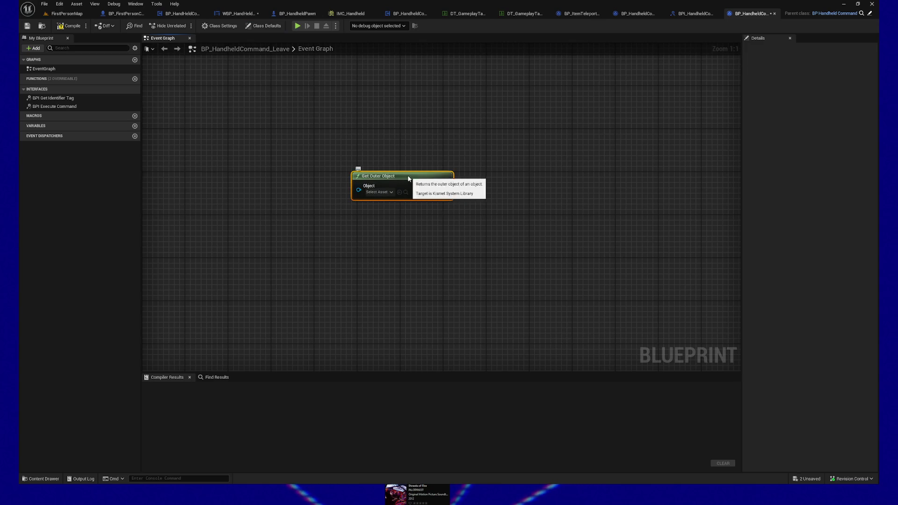
left_click_drag(499, 184, 463, 186)
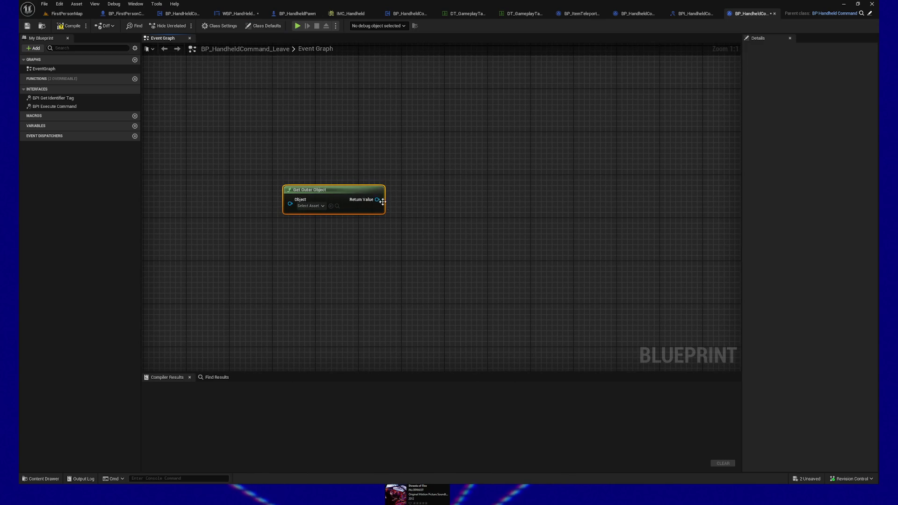
- Add a Self reference and wire it into Get Outer Object's Object input
mouse_move(379, 201)
left_mouse_down()
mouse_move(425, 198)
mouse_move(315, 237)
mouse_move(307, 211)
left_mouse_up()
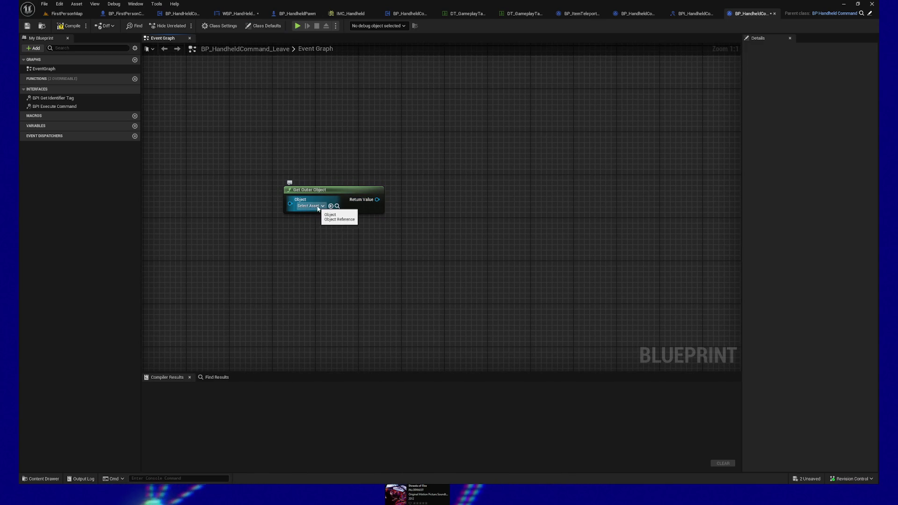
right_click(226, 214)
type("self")
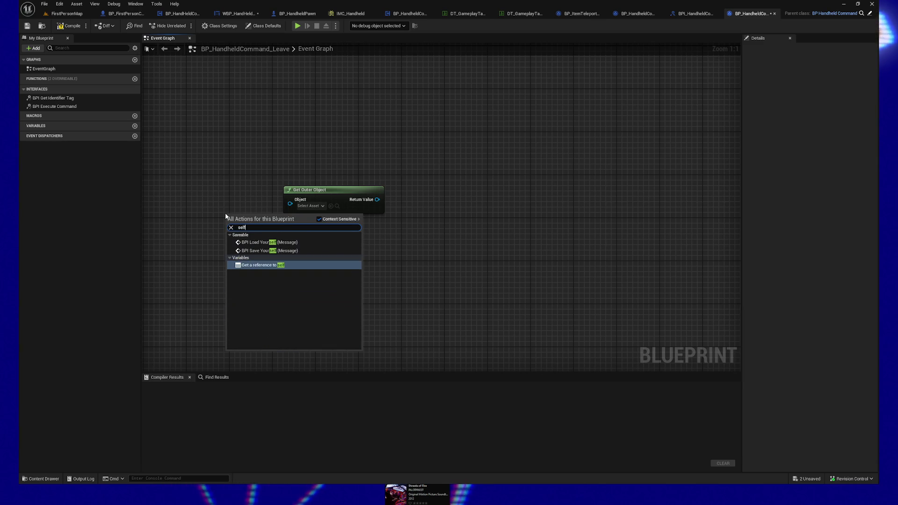
left_click(255, 265)
left_click_drag(260, 218, 297, 206)
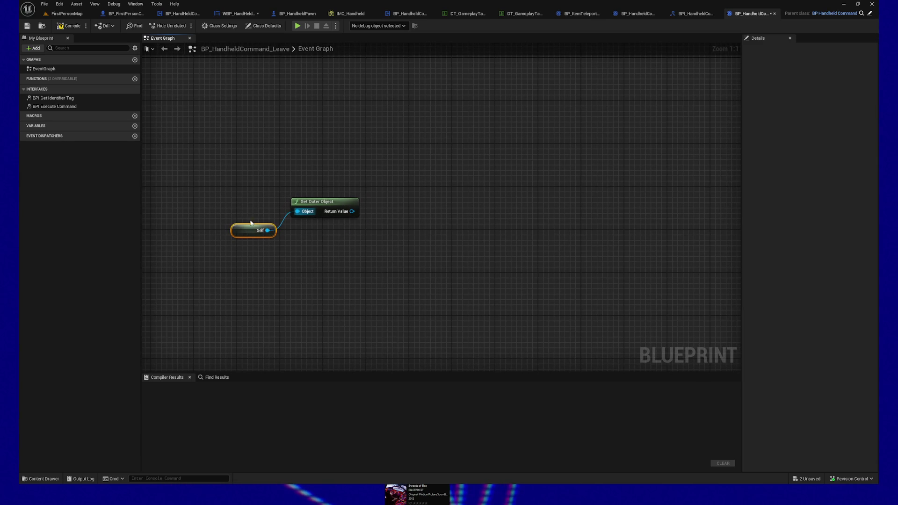
left_click_drag(255, 230, 255, 209)
- Search for Get Owner from the Return Value pin, then reopen the full node list
mouse_move(325, 202)
left_mouse_down()
mouse_move(381, 217)
mouse_move(412, 213)
left_mouse_up()
type("get owner")
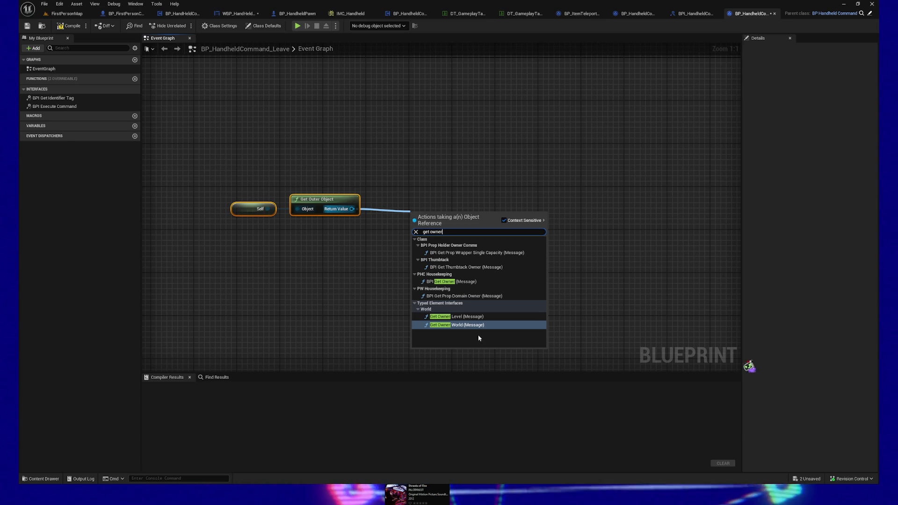
left_click(362, 252)
right_click(372, 224)
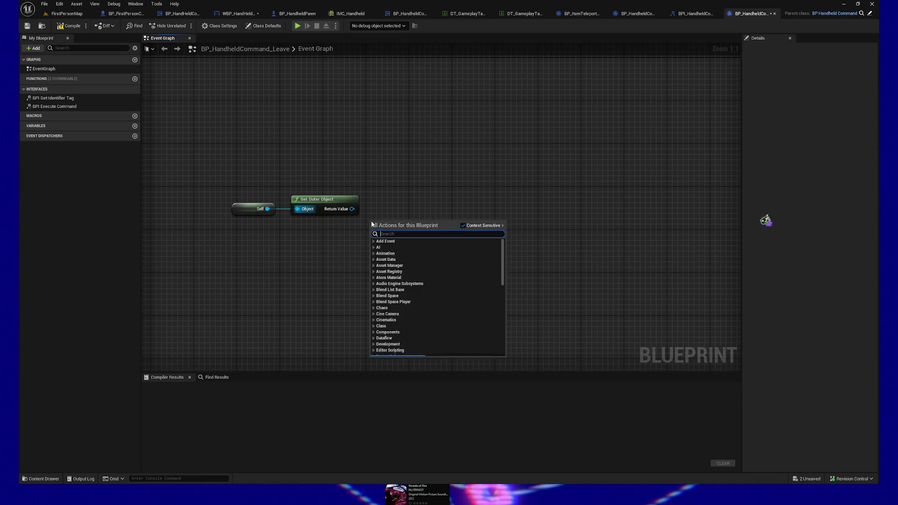
- Add a Get Owner node from the outer object's Return Value, with Context Sensitive turned off
key("Escape")
left_click_drag(351, 209, 406, 211)
type("owner")
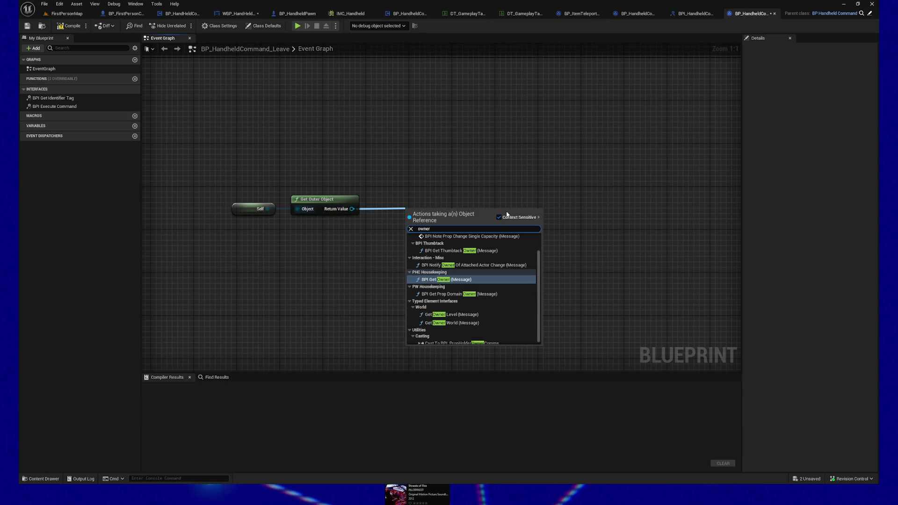
left_click(500, 216)
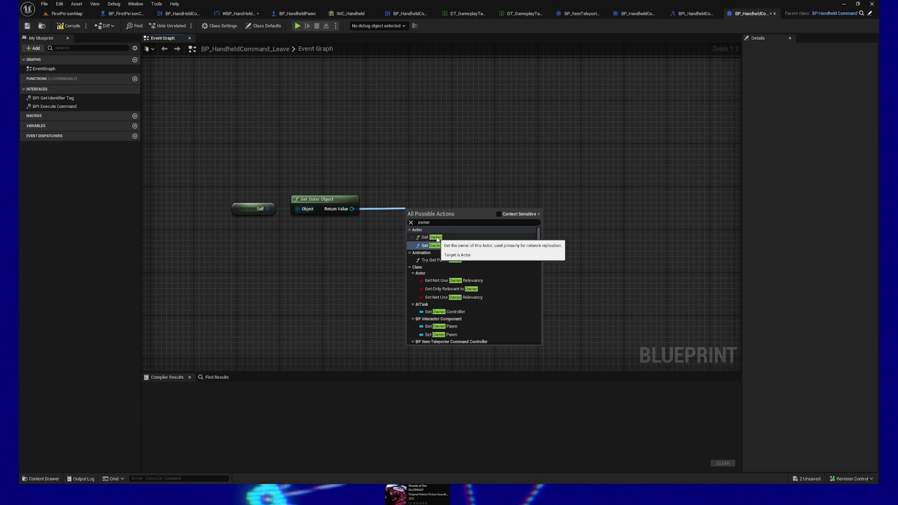
left_click(435, 238)
left_click_drag(447, 219, 442, 208)
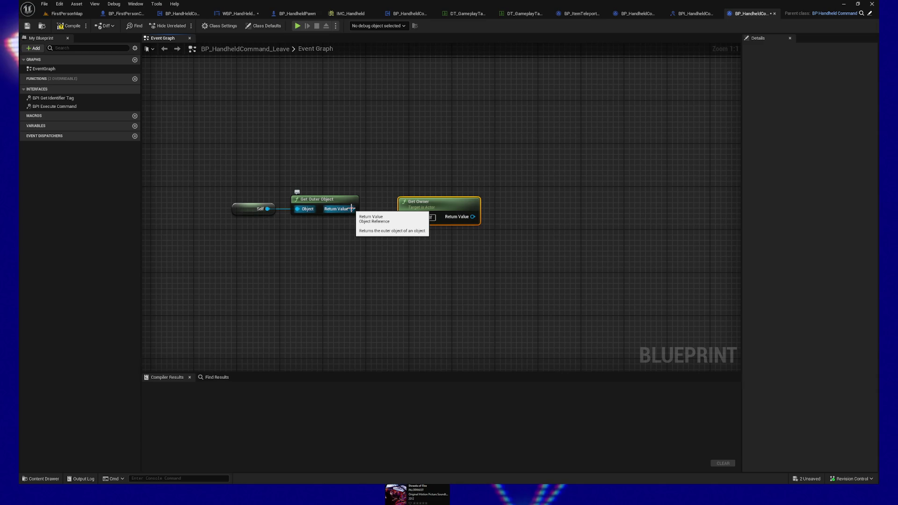
- Rearrange Self, Get Outer Object and Get Owner, moving Get Owner right to leave room for a cast
left_click_drag(351, 209, 406, 217)
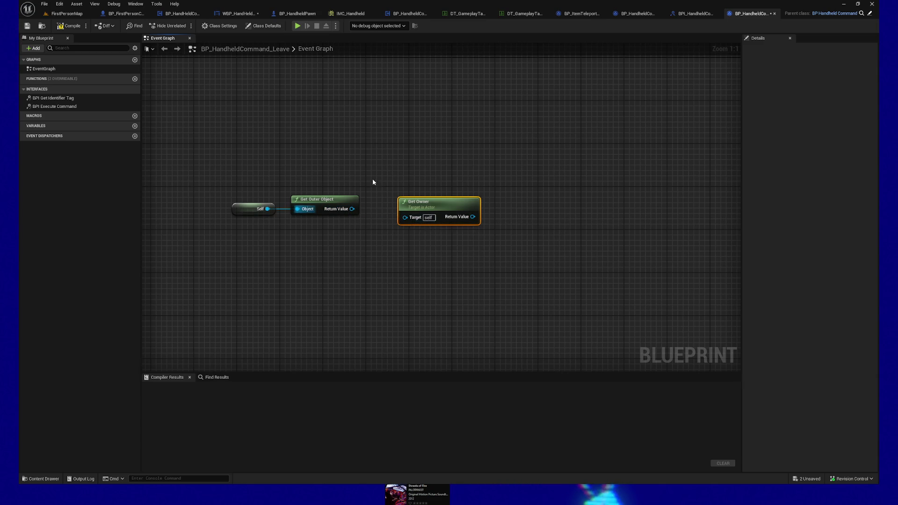
left_click_drag(387, 176, 421, 192)
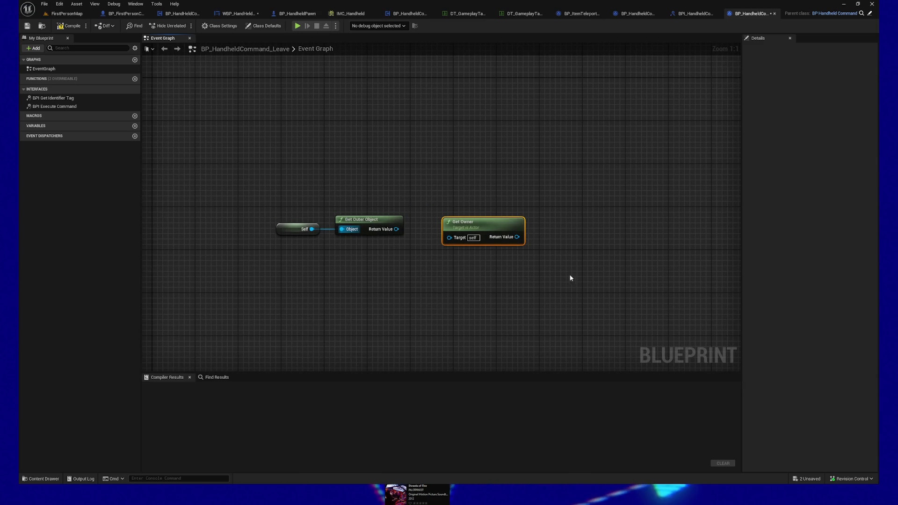
left_click_drag(262, 185, 571, 279)
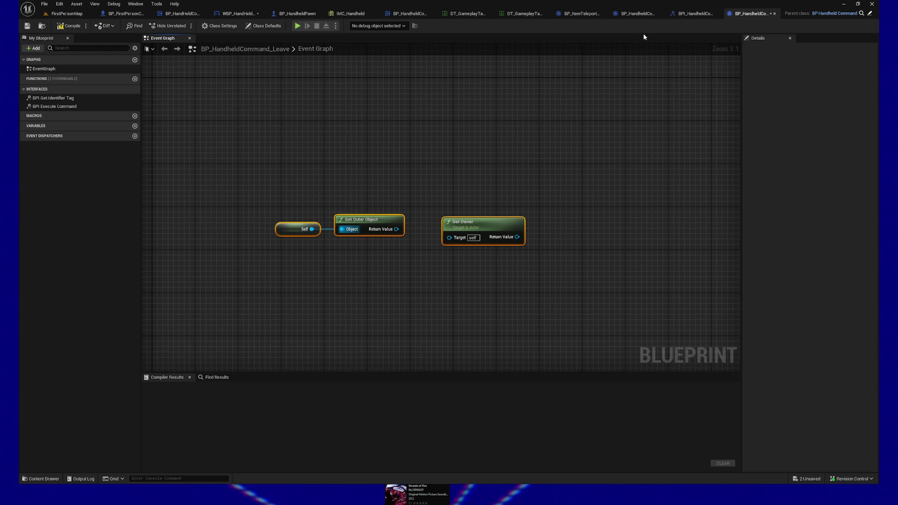
left_click_drag(256, 176, 426, 254)
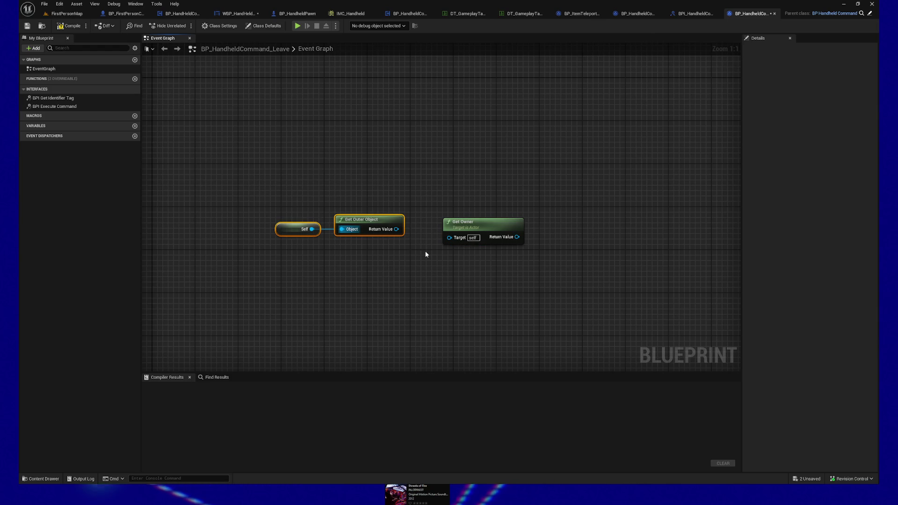
left_click_drag(252, 201, 409, 257)
left_click_drag(473, 222, 548, 212)
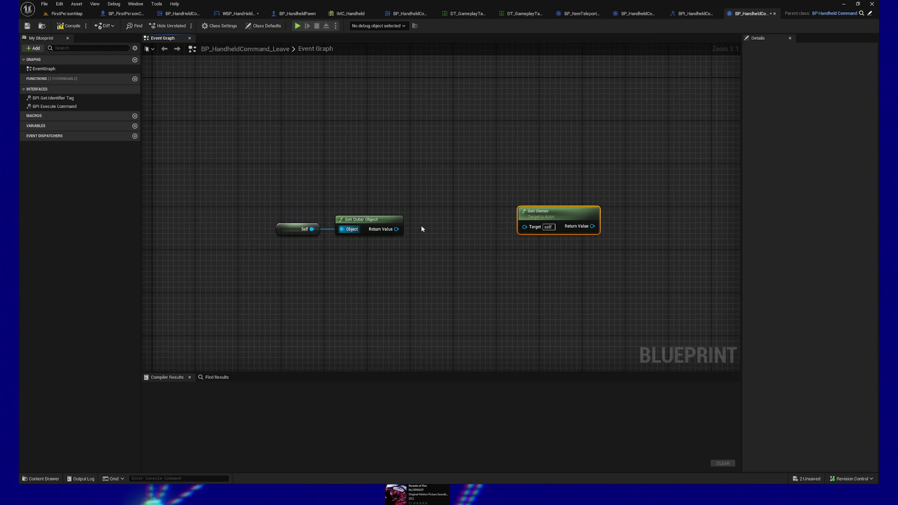
left_click_drag(397, 229, 438, 227)
- Add a Cast To Actor node on Get Outer Object's Return Value and wire As Actor into Get Owner's Target
type("cast t")
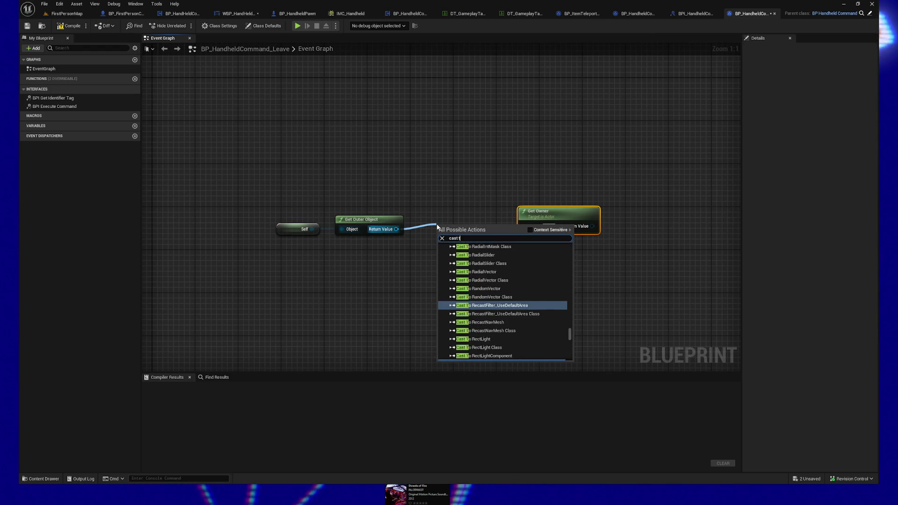
type("o actor")
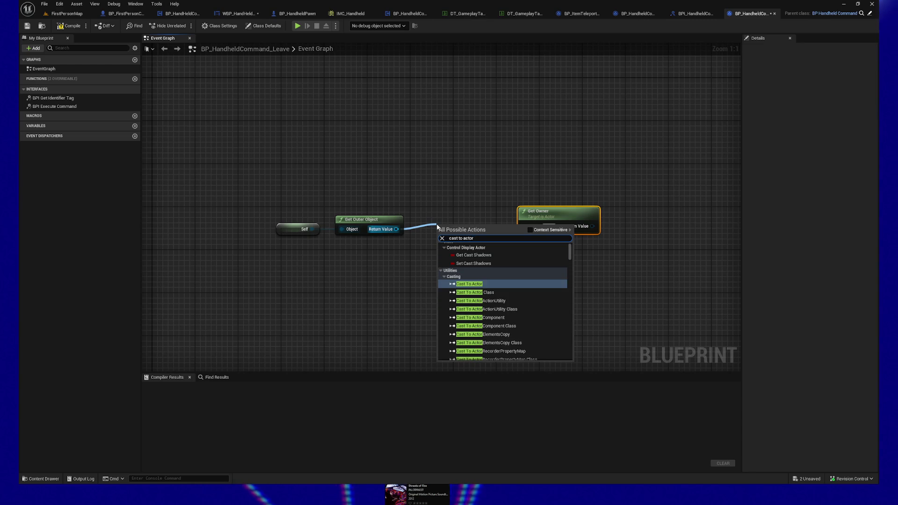
key("Return")
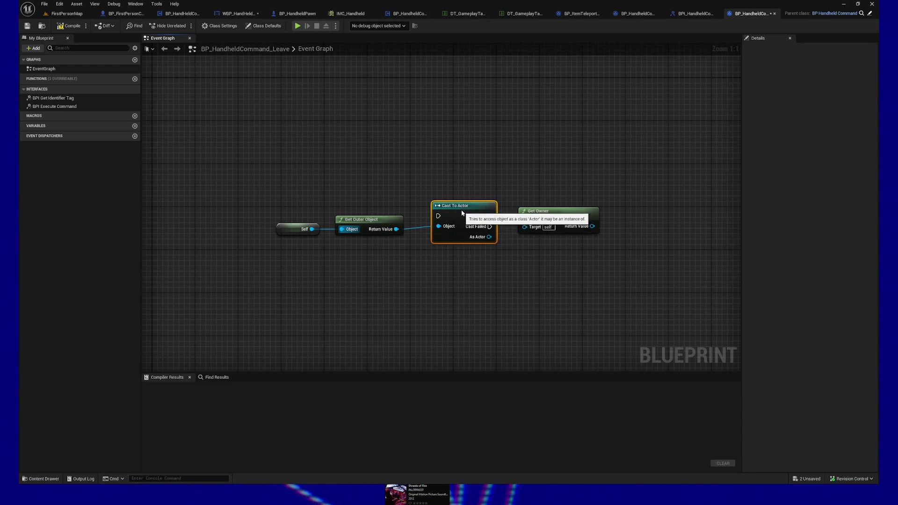
left_click_drag(489, 237, 541, 232)
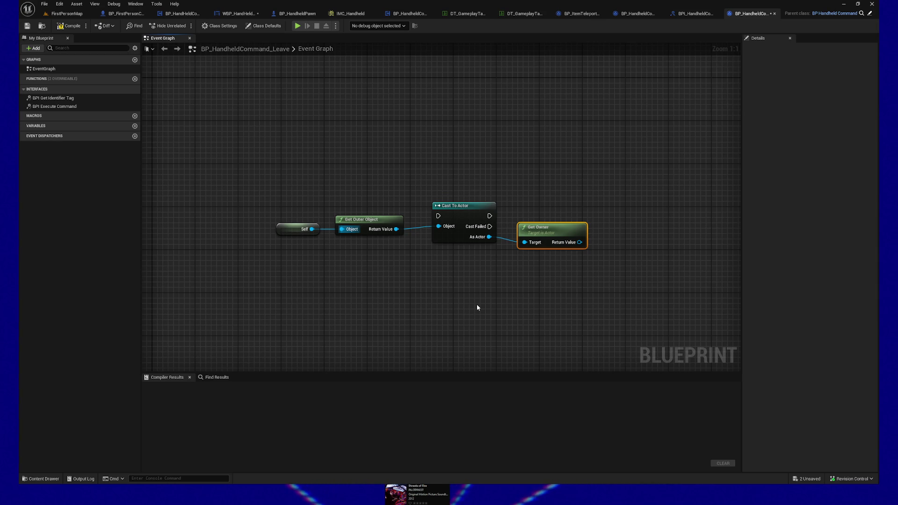
- Tidy the Self → Get Outer Object → Cast To Actor → Get Owner chain's layout
left_click_drag(281, 181, 532, 265)
mouse_move(483, 228)
left_mouse_down()
mouse_move(461, 225)
mouse_move(446, 291)
mouse_move(502, 251)
mouse_move(452, 270)
left_mouse_up()
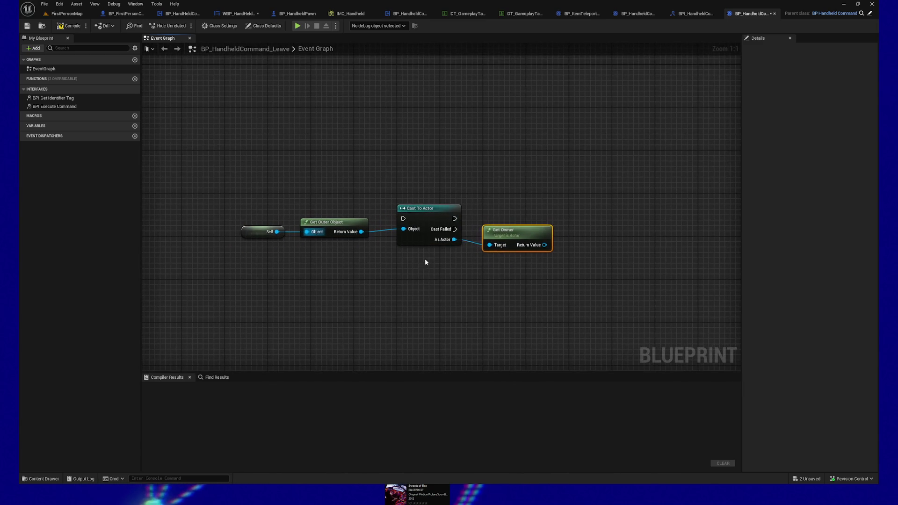
left_click_drag(387, 192, 436, 225)
left_click_drag(500, 258, 550, 271)
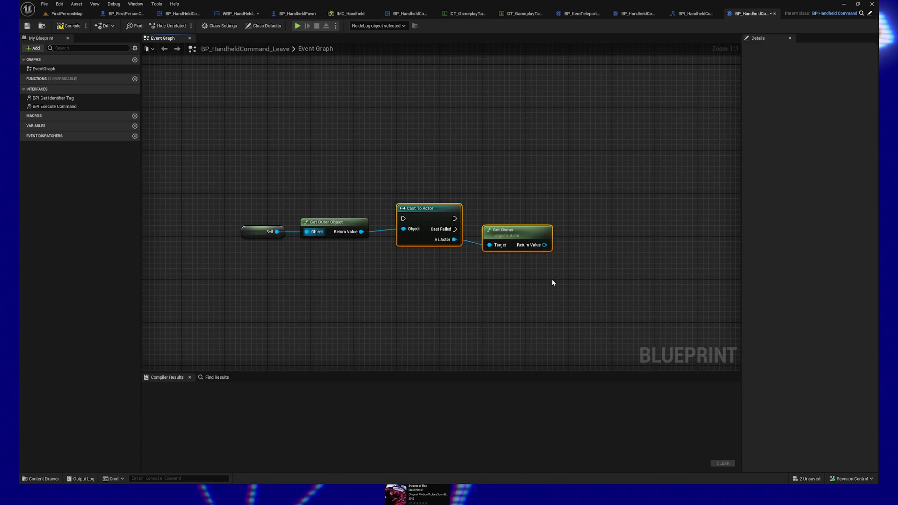
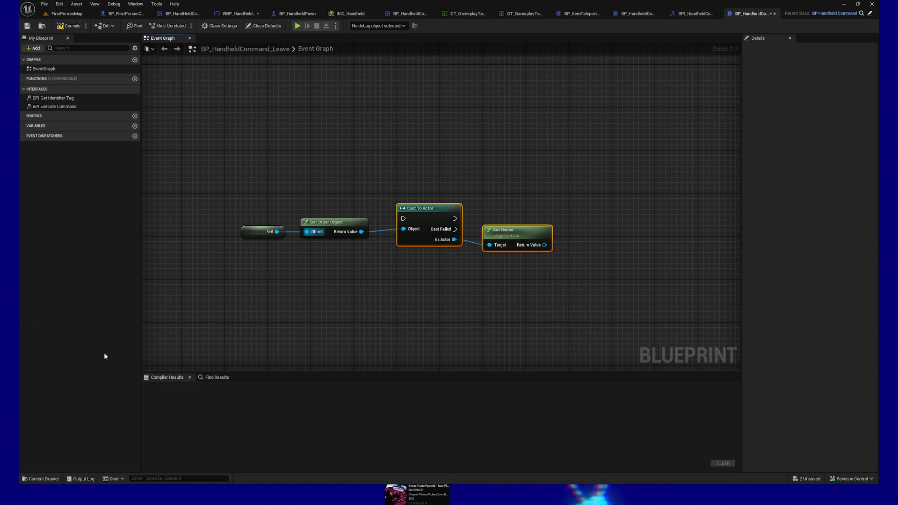
- Compile and save BP_HandheldCommand_Leave with its Self-to-Get Owner node chain selected
left_click_drag(217, 181, 375, 246)
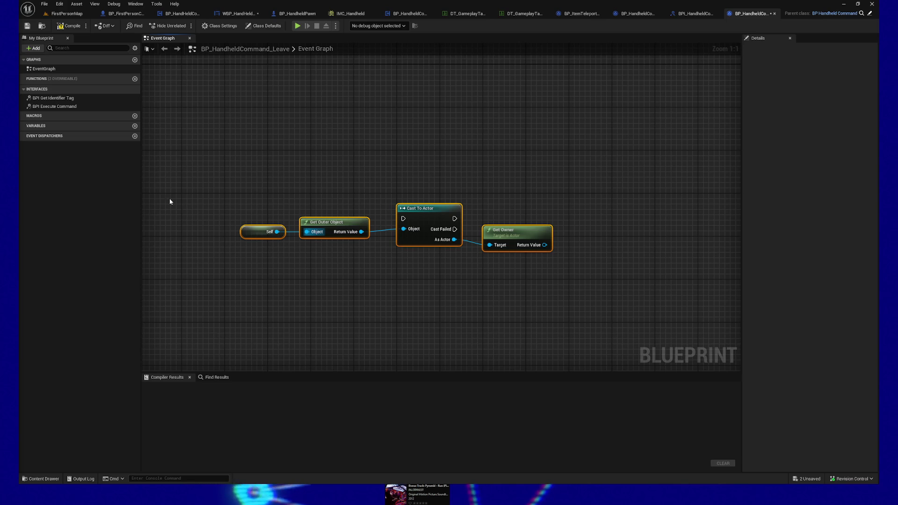
left_click(69, 27)
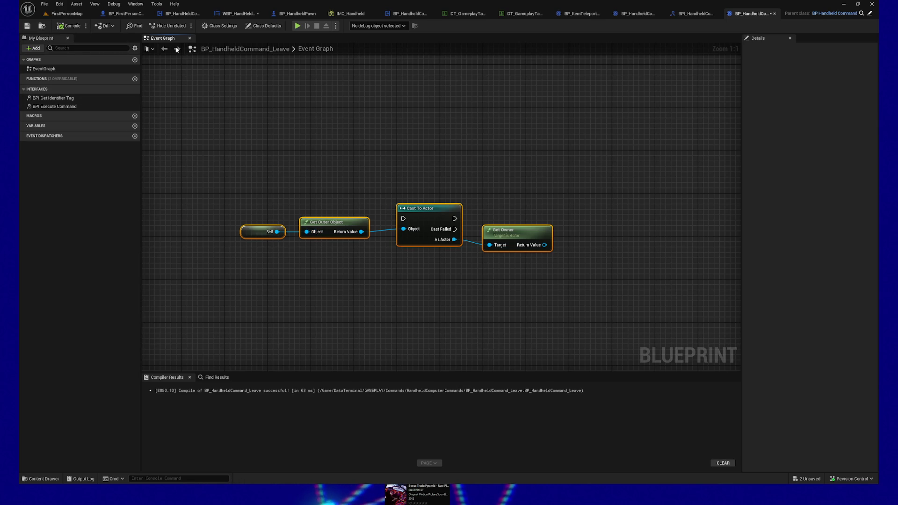
left_click(217, 27)
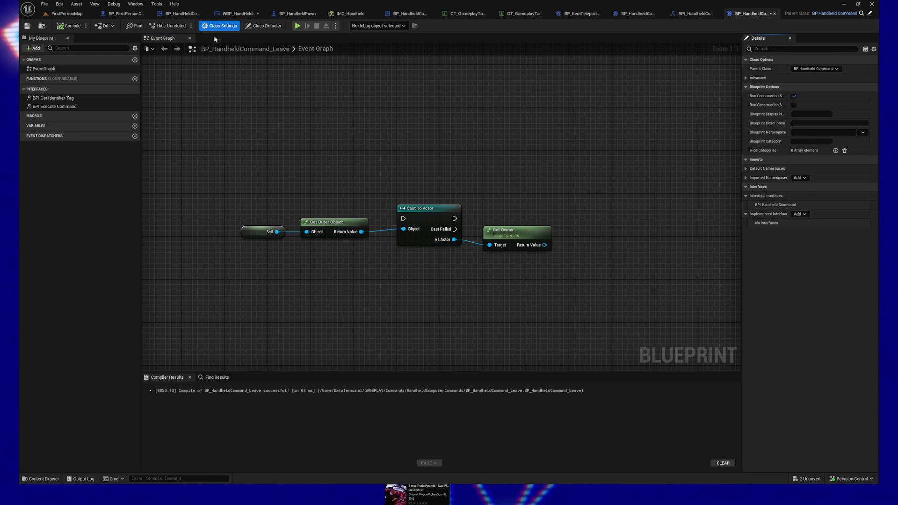
left_click(27, 26)
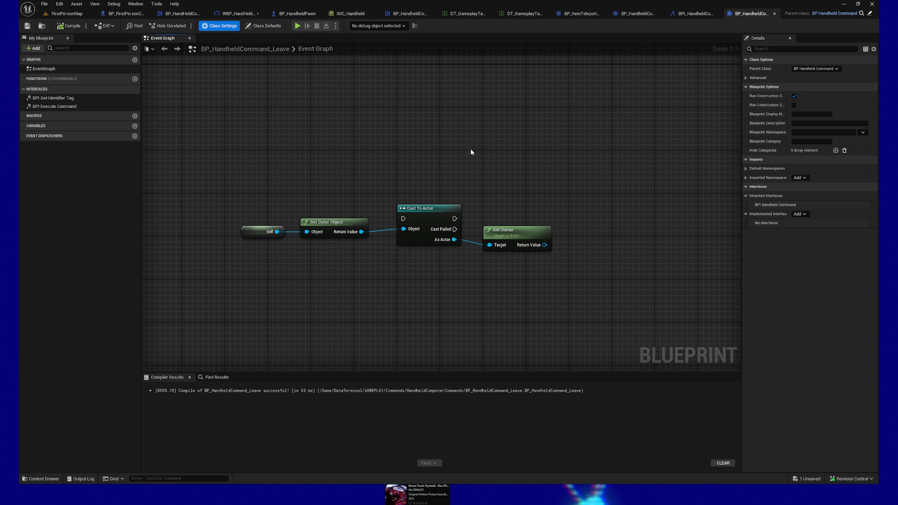
left_click_drag(498, 191, 526, 285)
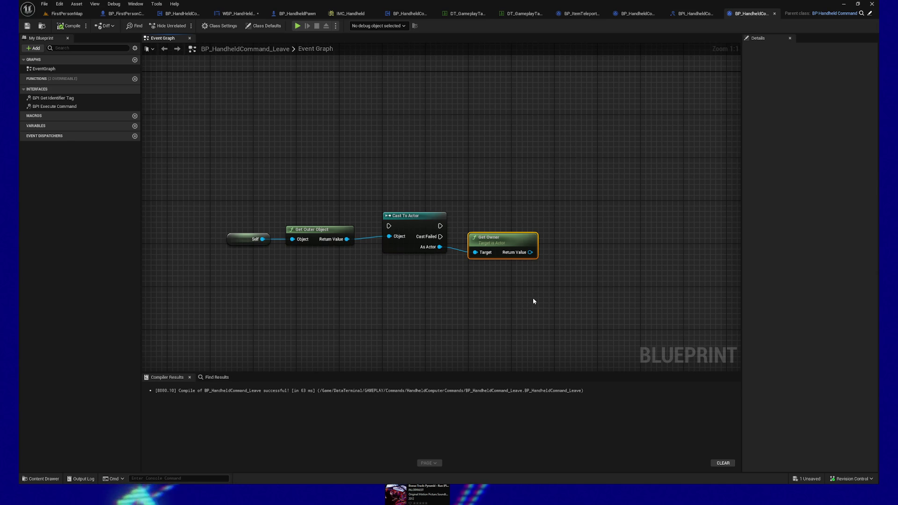
- Browse the BP_HandheldPawn, interface and controller tabs, ending on the WBP_HandHeldComputerBase event graph
left_click(295, 14)
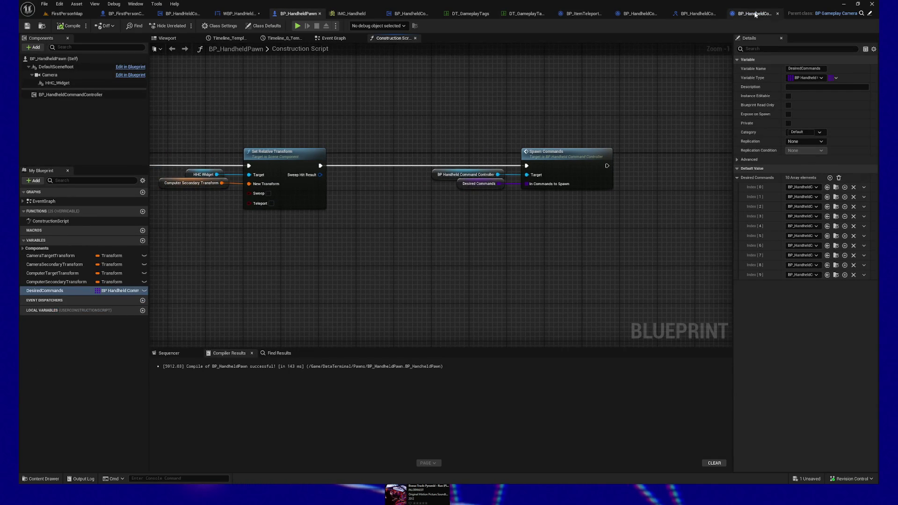
left_click(755, 14)
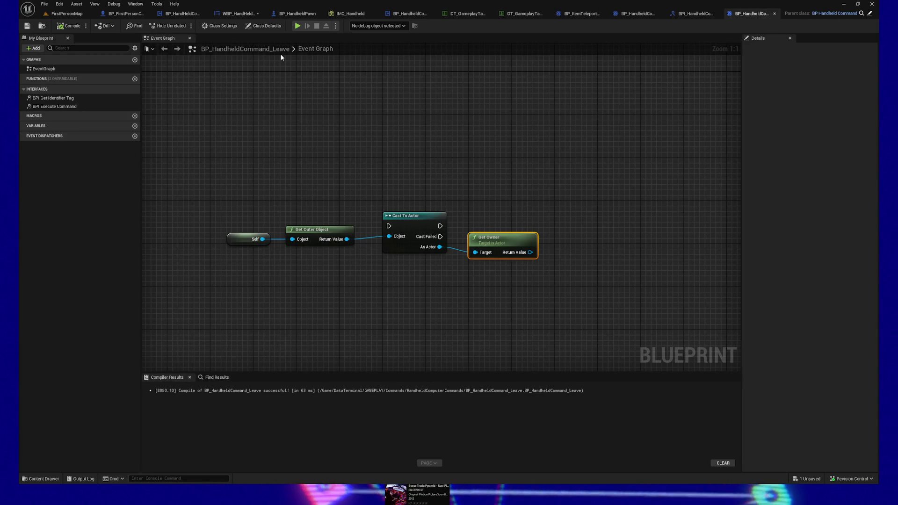
left_click(696, 14)
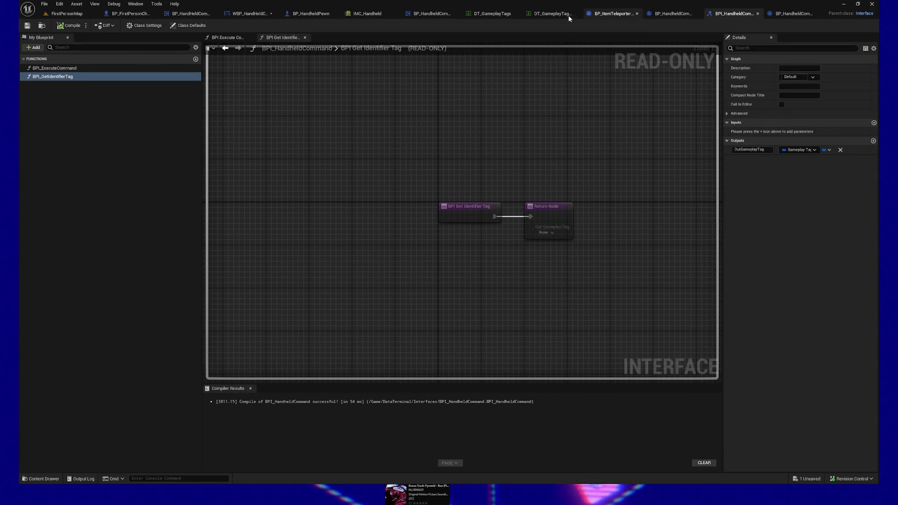
left_click(423, 14)
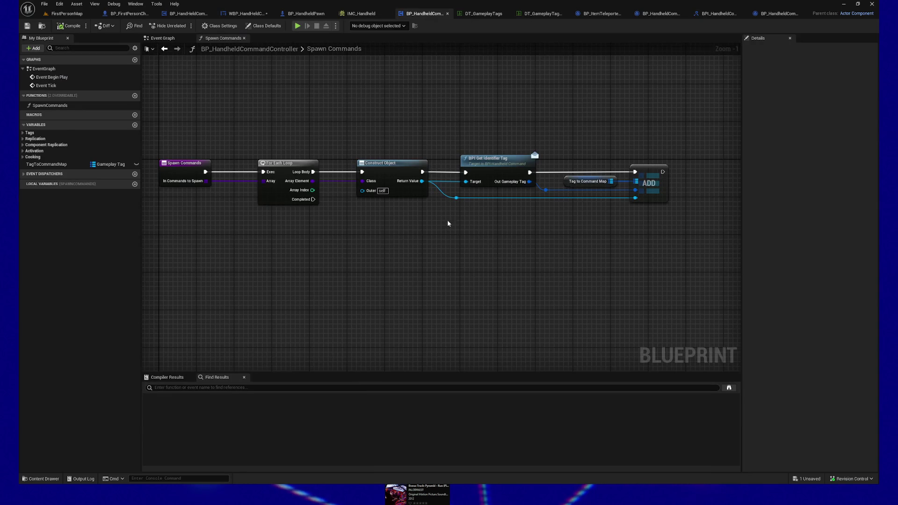
left_click(312, 14)
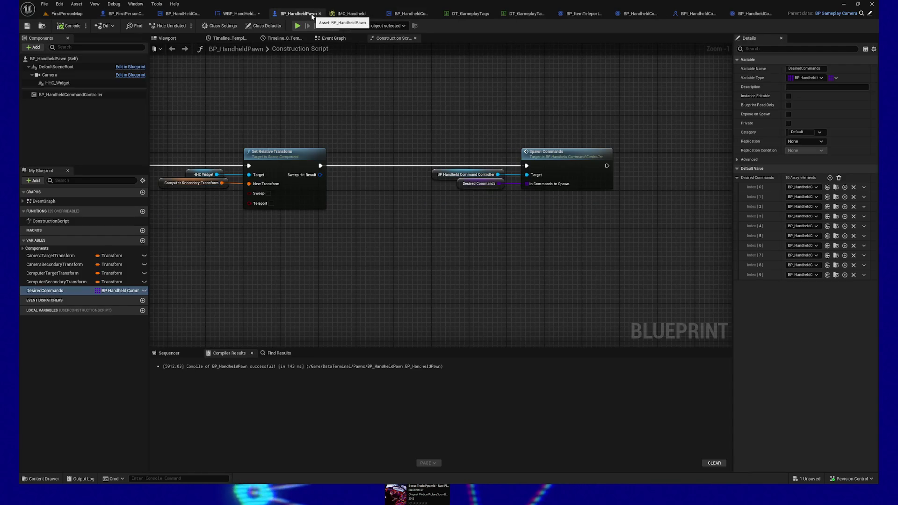
left_click_drag(265, 104, 423, 186)
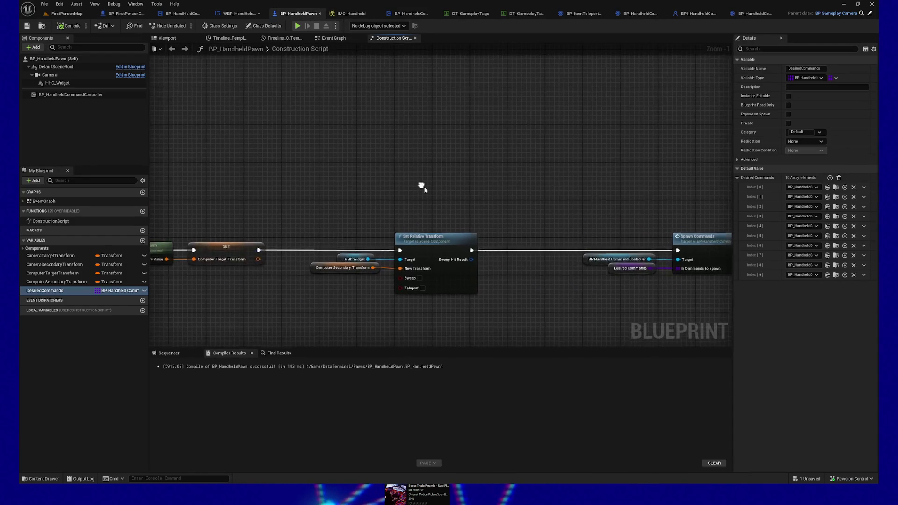
left_click(239, 13)
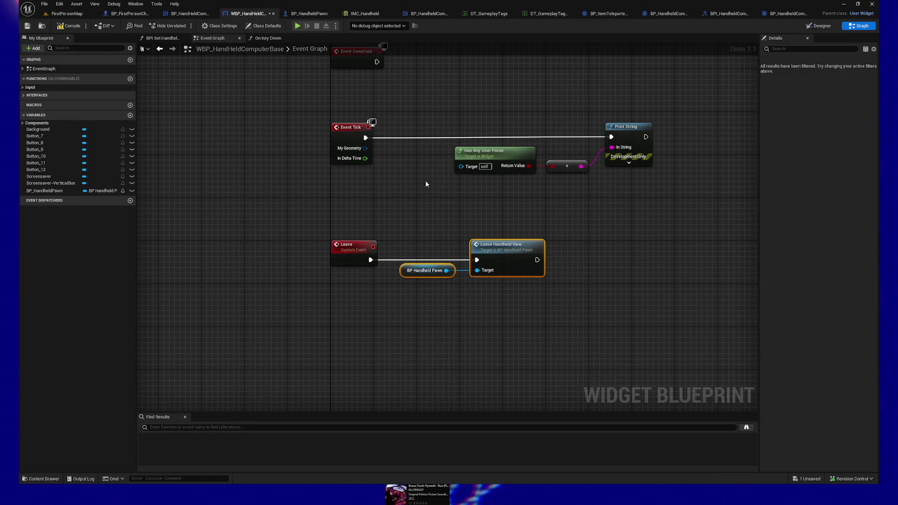
- Inspect the widget's BP Handheld Pawn getter and Leave Handheld View nodes, then return to BP_HandheldCommand_Leave
left_click_drag(522, 234, 467, 194)
left_click(383, 261)
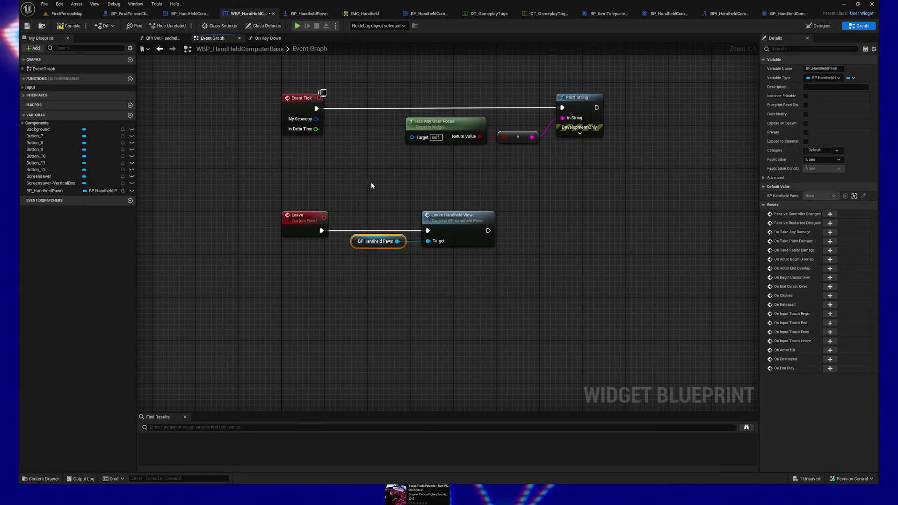
left_click(456, 243)
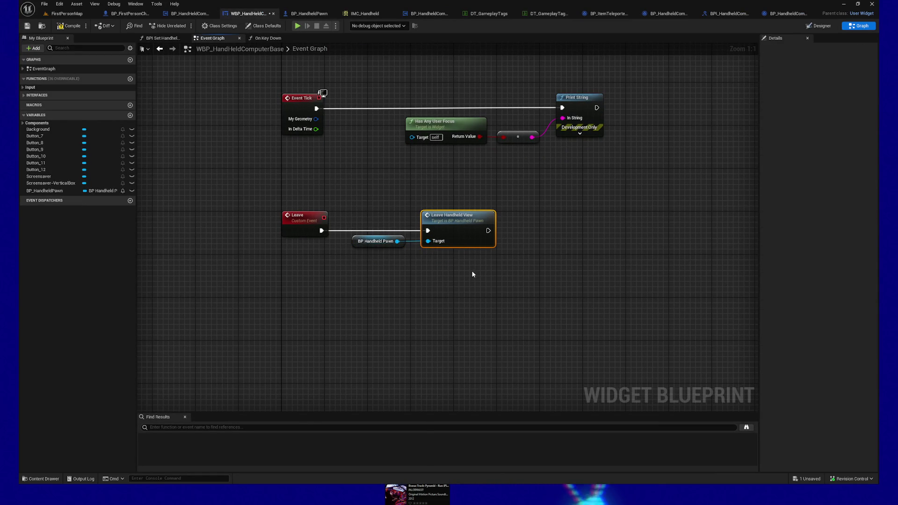
left_click(377, 241)
left_click(461, 232)
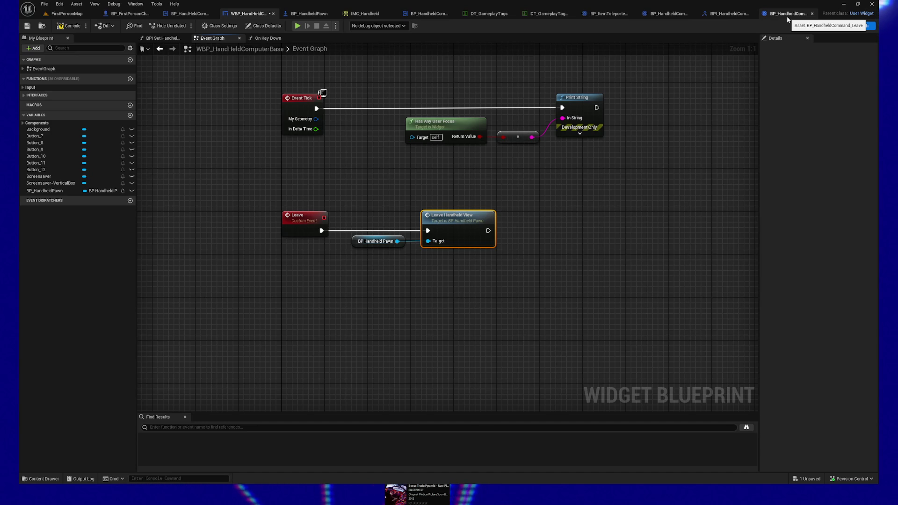
left_click(788, 18)
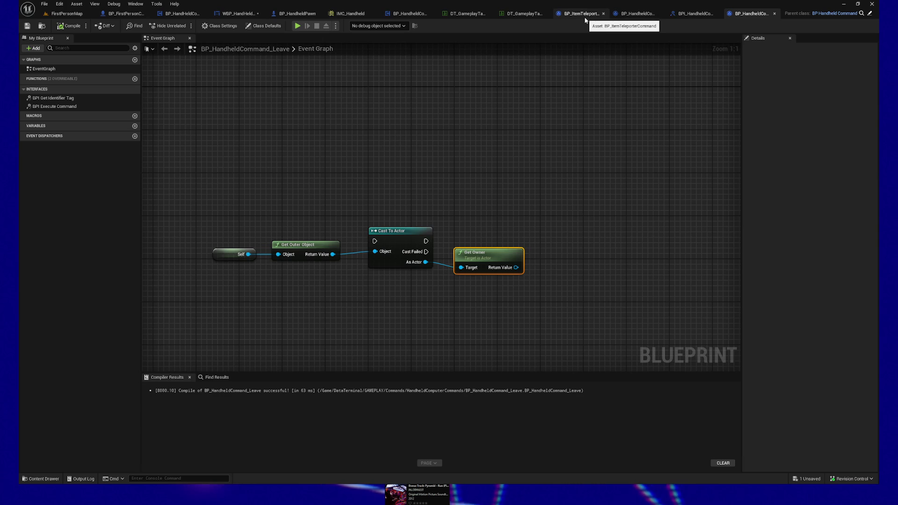
- Add a BP_HandheldPawn variable of type BP Handheld Pawn Object Reference to BP_HandheldCommand
left_click(636, 14)
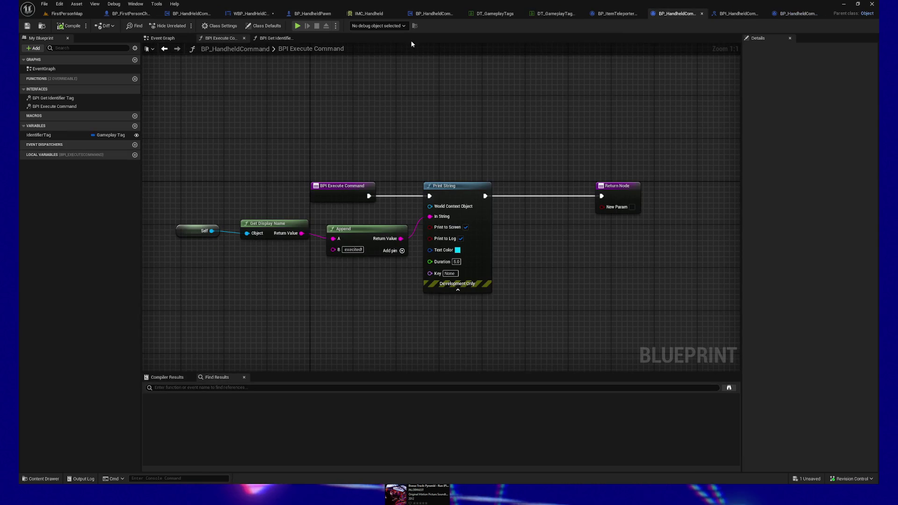
left_click(135, 126)
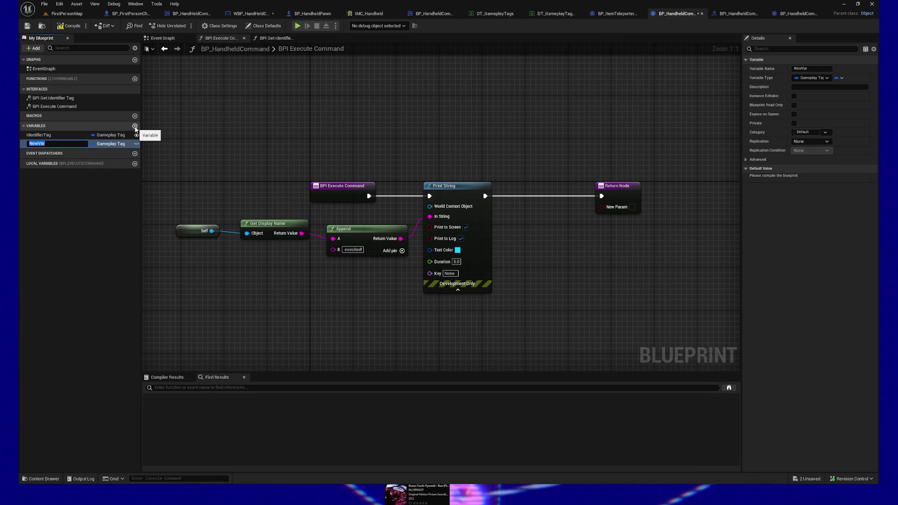
type("BP_Hand")
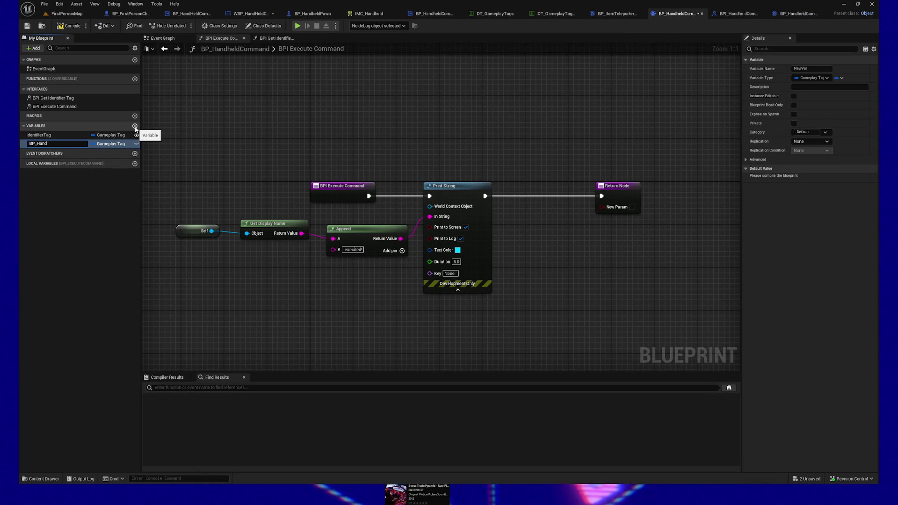
type("heldPawn")
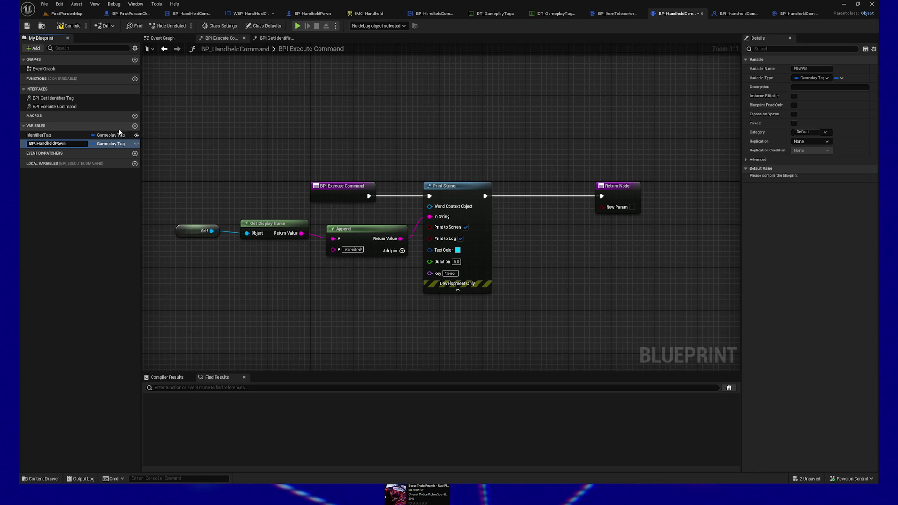
left_click(122, 144)
type("BP")
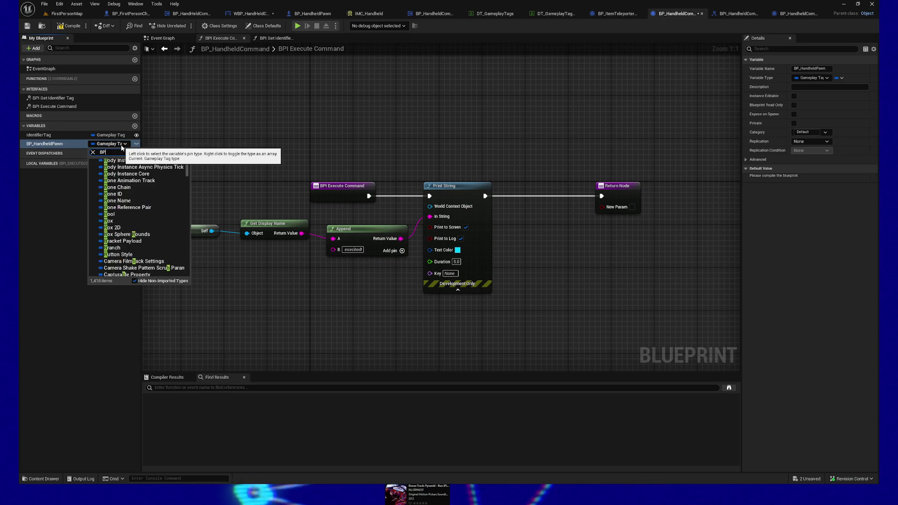
type("_Handheld")
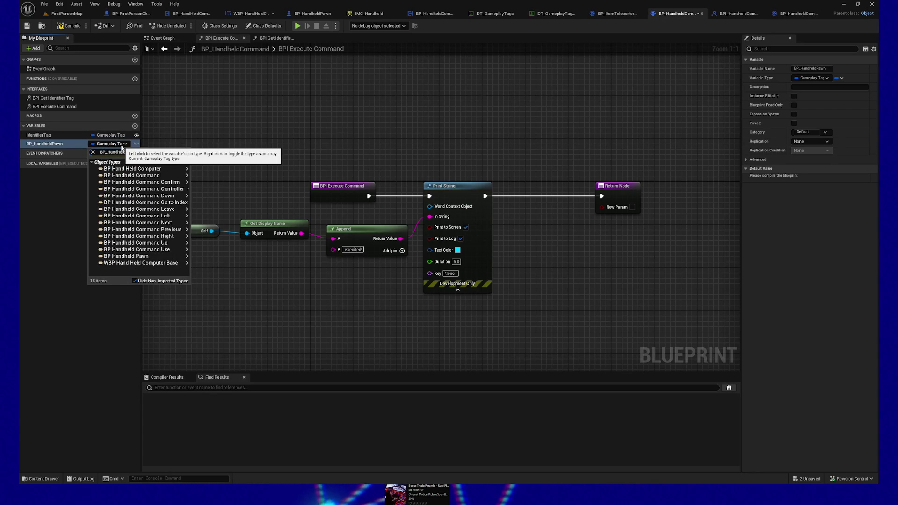
type("Pawn")
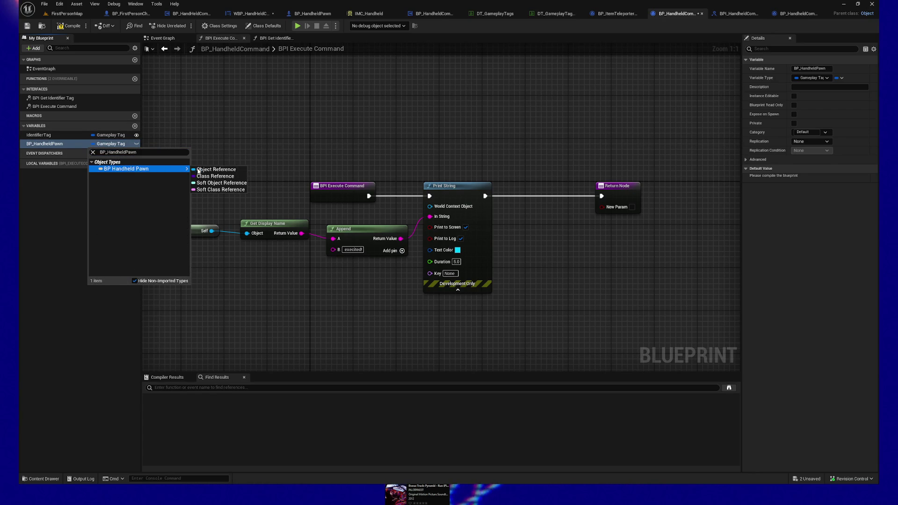
left_click(193, 170)
left_click(28, 27)
mouse_move(309, 140)
left_mouse_down()
mouse_move(321, 117)
mouse_move(376, 124)
left_mouse_up()
- Make the variable Instance Editable and Expose on Spawn, then compile and save
left_click(794, 96)
left_click(794, 114)
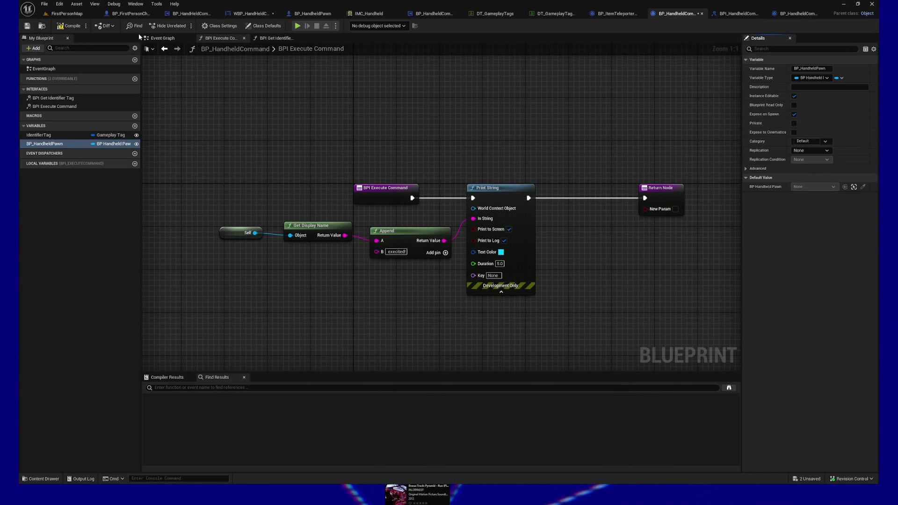
left_click(58, 27)
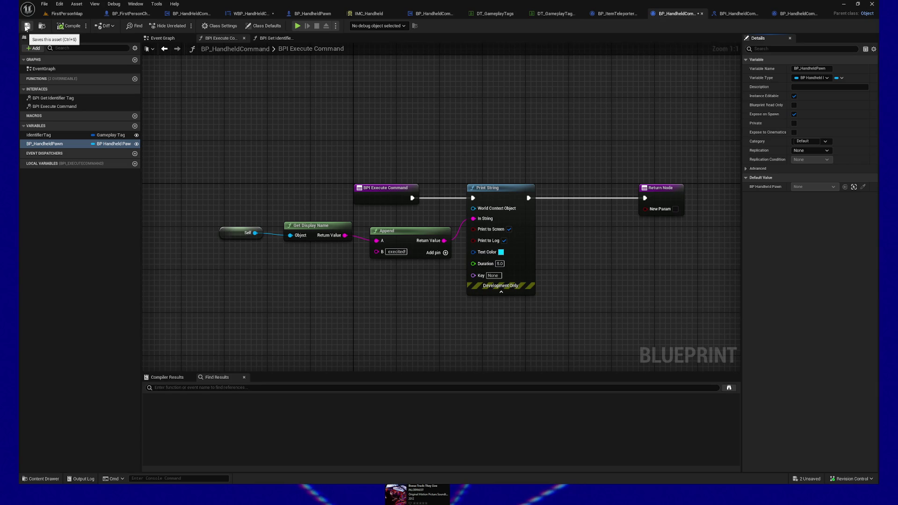
left_click(27, 26)
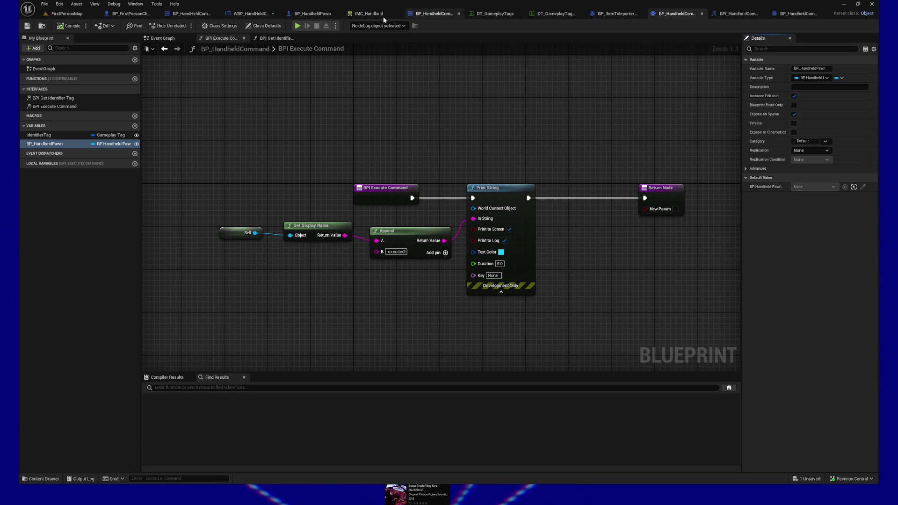
- Inspect the Construct Object node in BP_HandheldCommandController's Spawn Commands graph, then revisit BP_HandheldCommand_Leave
left_click(423, 15)
left_click_drag(314, 127, 395, 121)
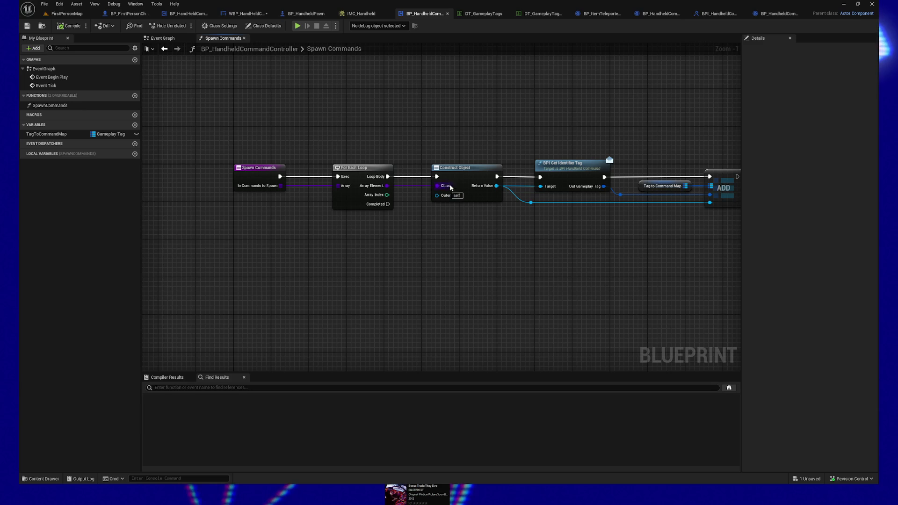
left_click_drag(463, 180, 403, 175)
left_click_drag(362, 132, 453, 232)
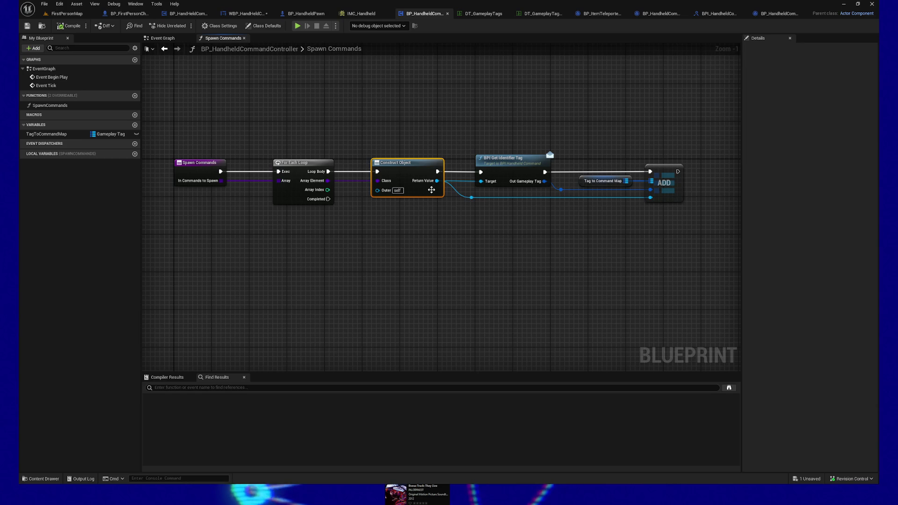
left_click(780, 14)
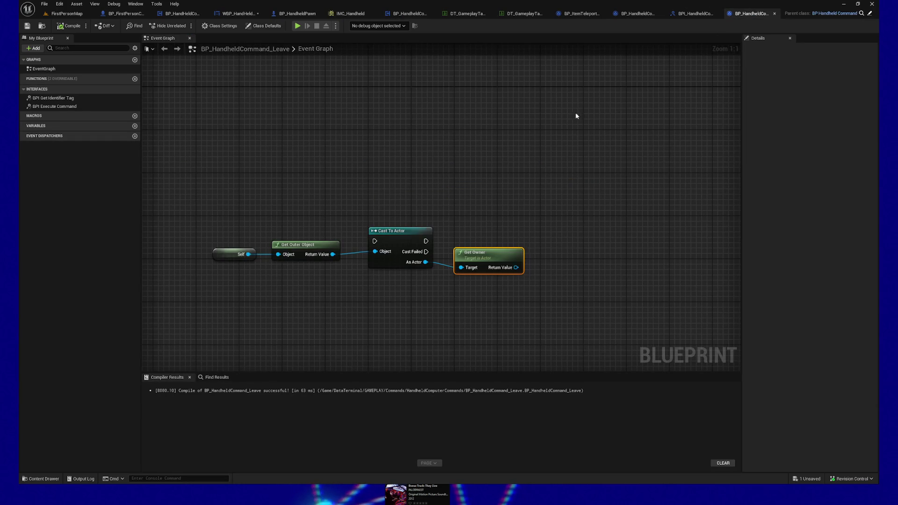
left_click(632, 14)
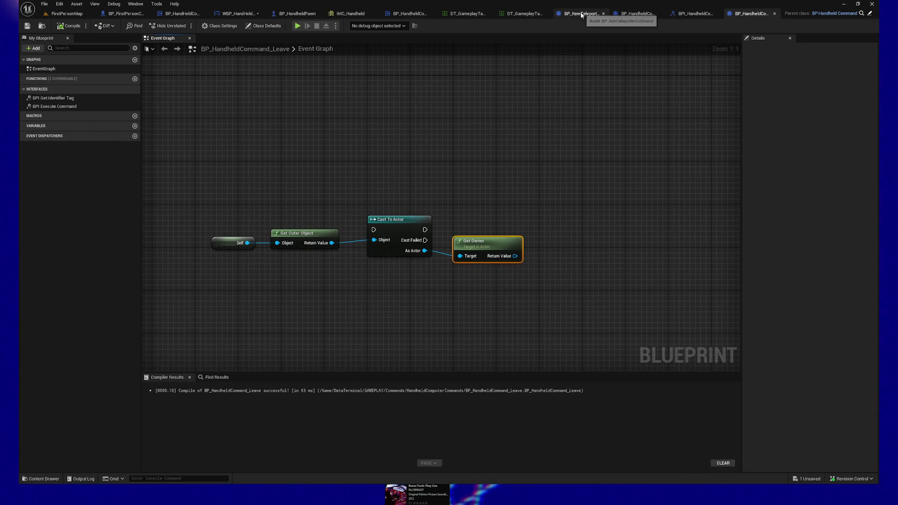
- Turn off Instance Editable on BP_HandheldCommand's BP_HandheldPawn variable and save the blueprint
left_click_drag(431, 138, 405, 136)
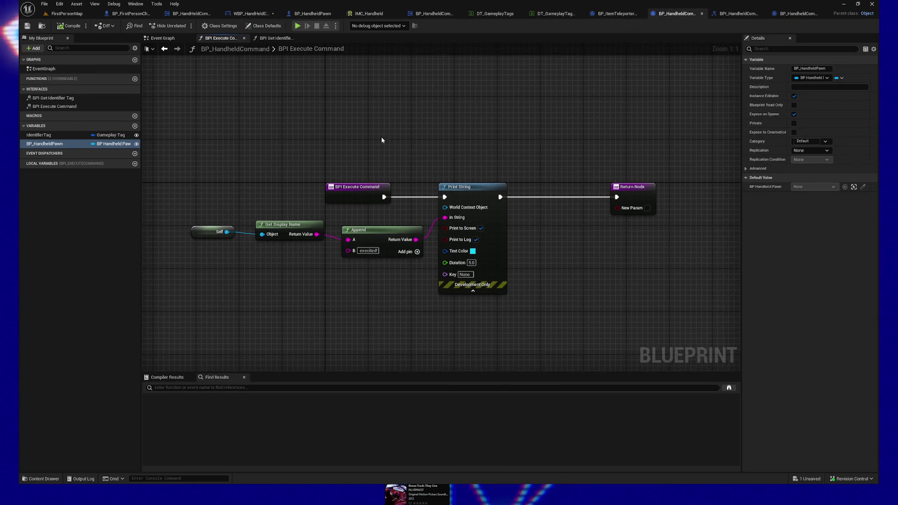
left_click(794, 96)
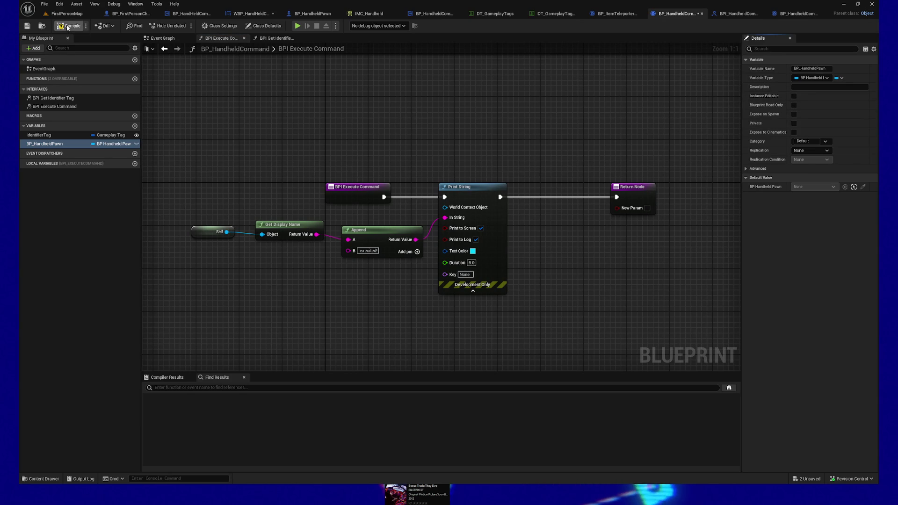
left_click(27, 27)
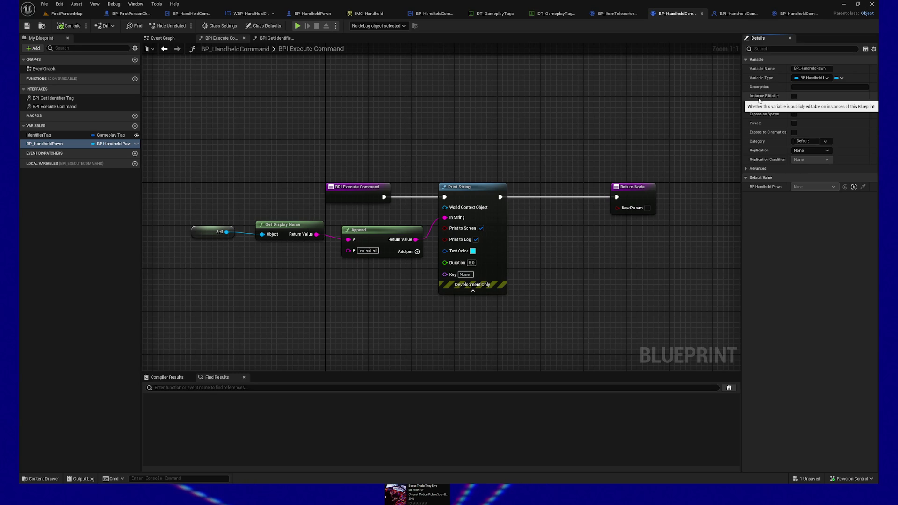
left_click_drag(418, 95, 377, 96)
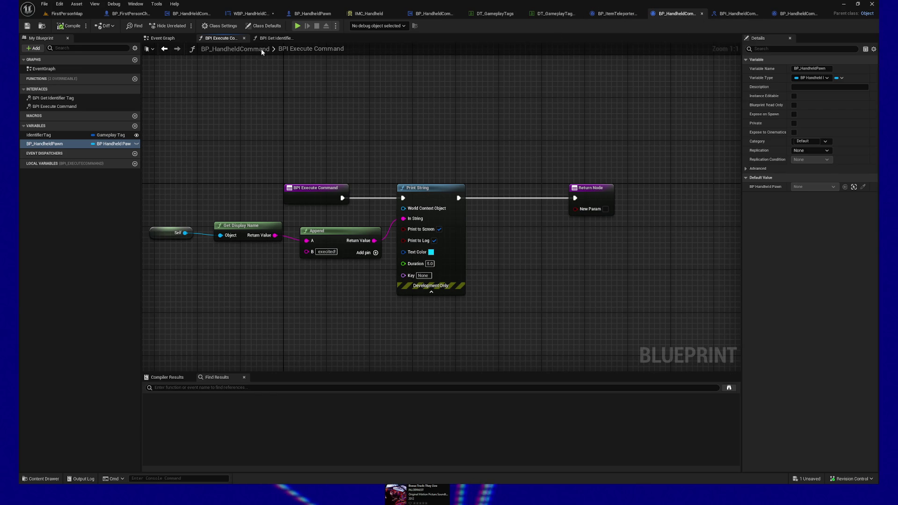
left_click(740, 14)
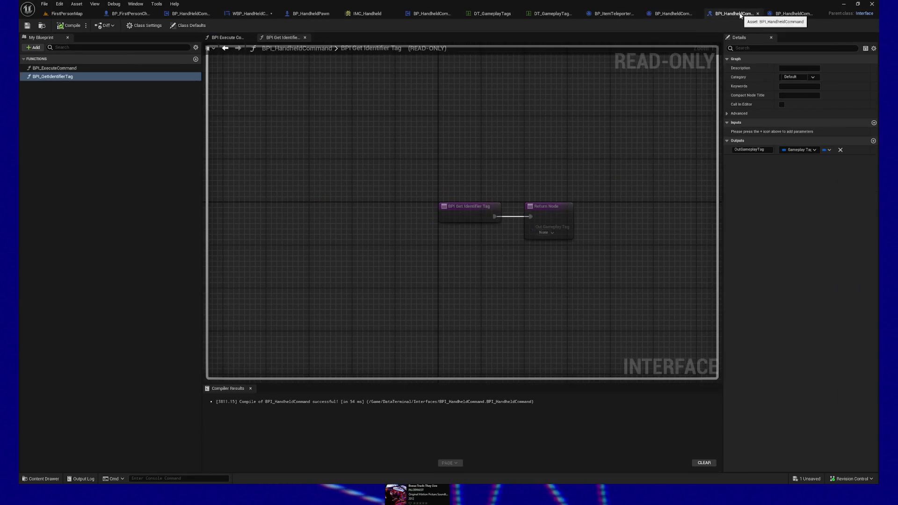
- Add BPI_GetHandheldOwnerRef and BPI_SetHandheldOwnerRef functions to the BPI_HandheldCommand interface
left_click(196, 60)
type("BPI")
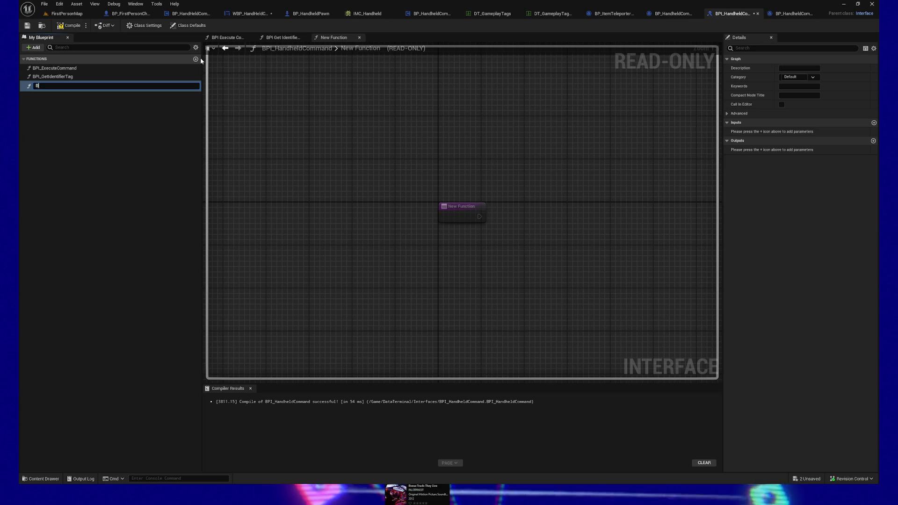
type("_Get")
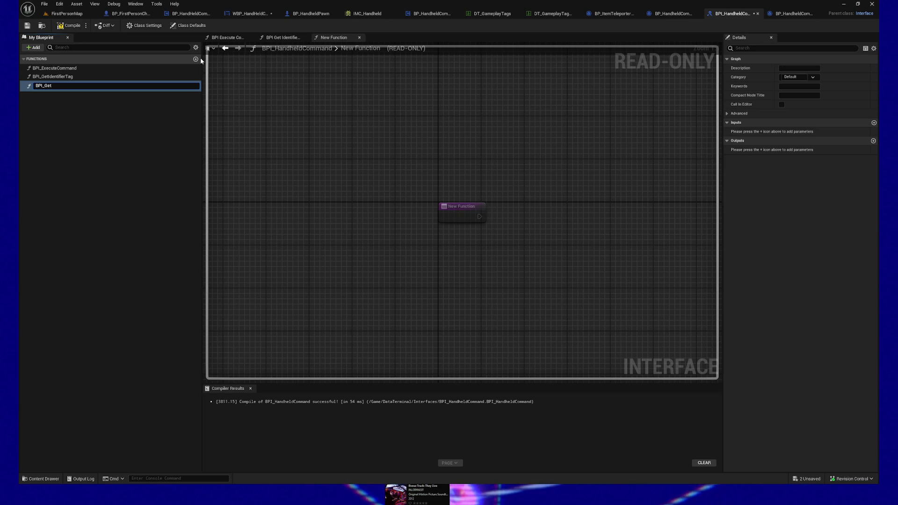
type("HandheldO")
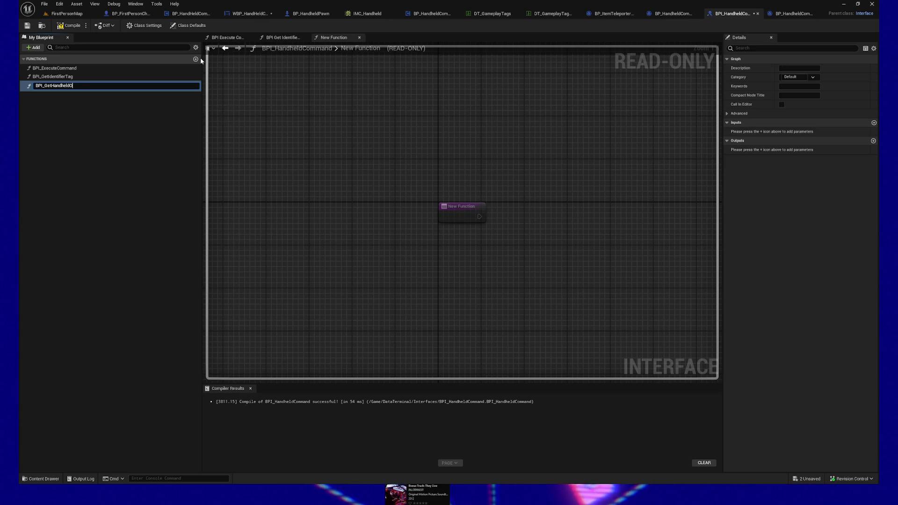
type("wnerRef")
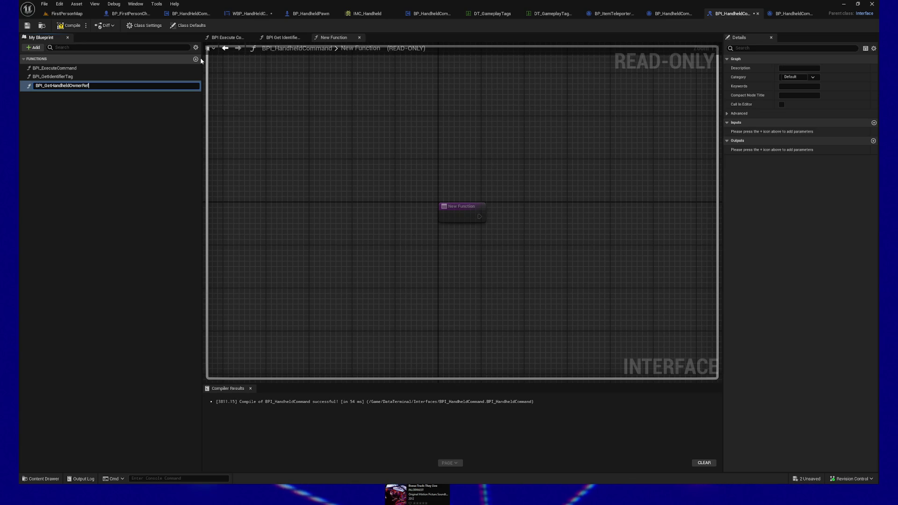
key("Return")
left_click(196, 59)
type("BPI")
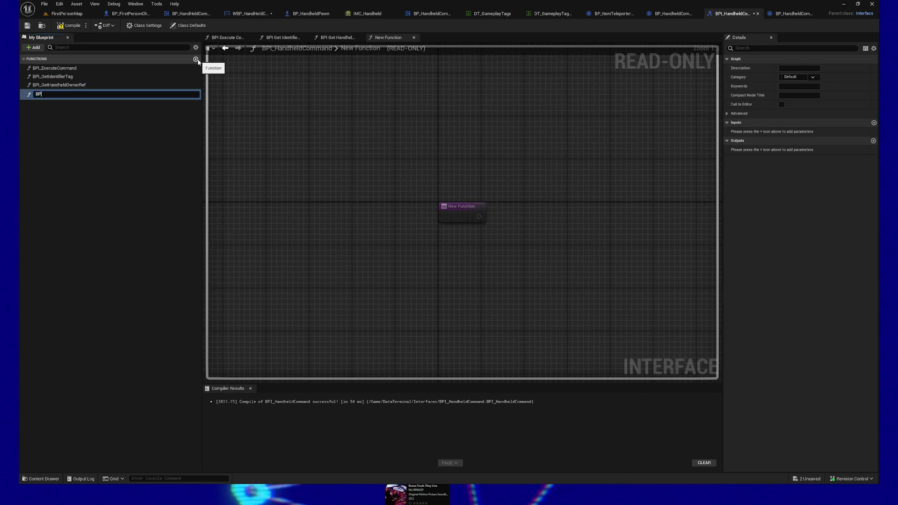
type("_SetHandheldOwnerRe")
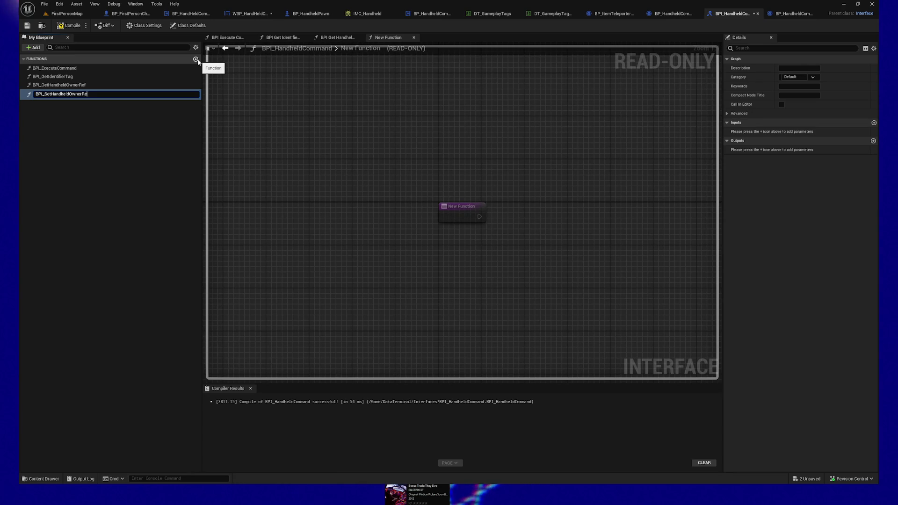
type("f")
key("Return")
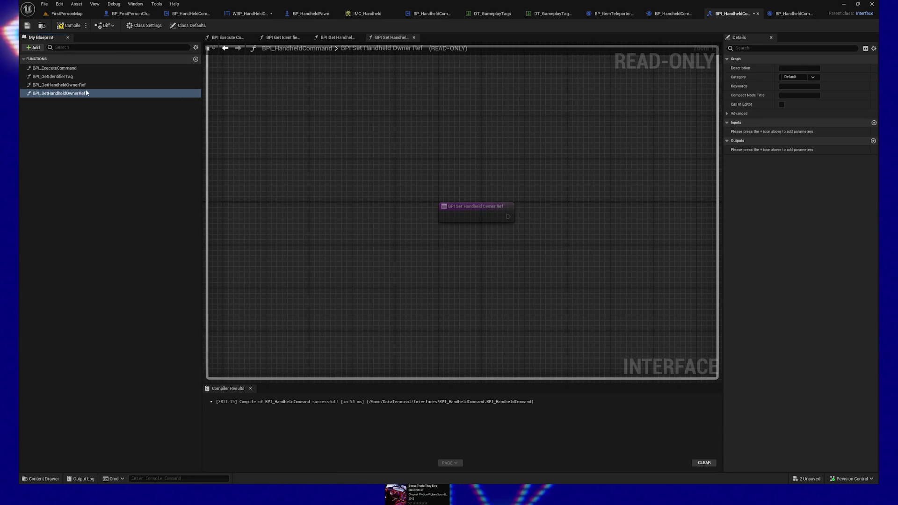
left_click(87, 93)
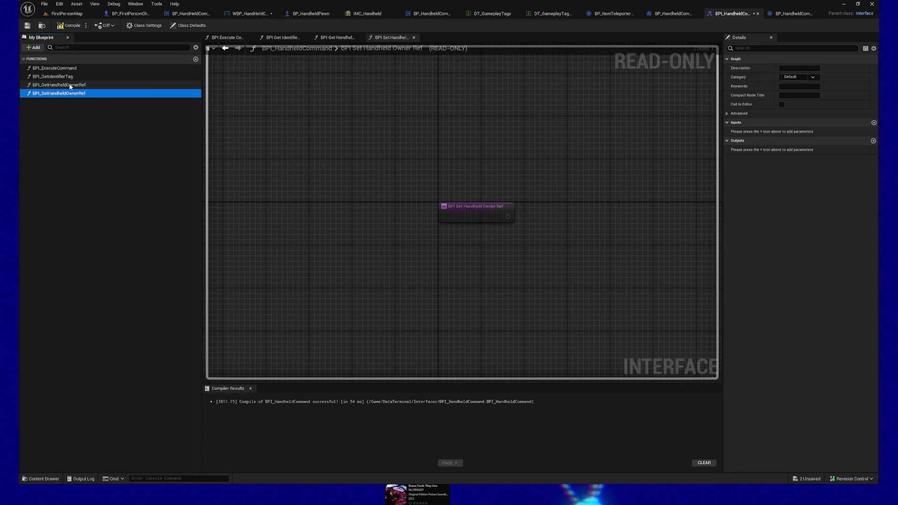
left_click(70, 85)
left_click(674, 14)
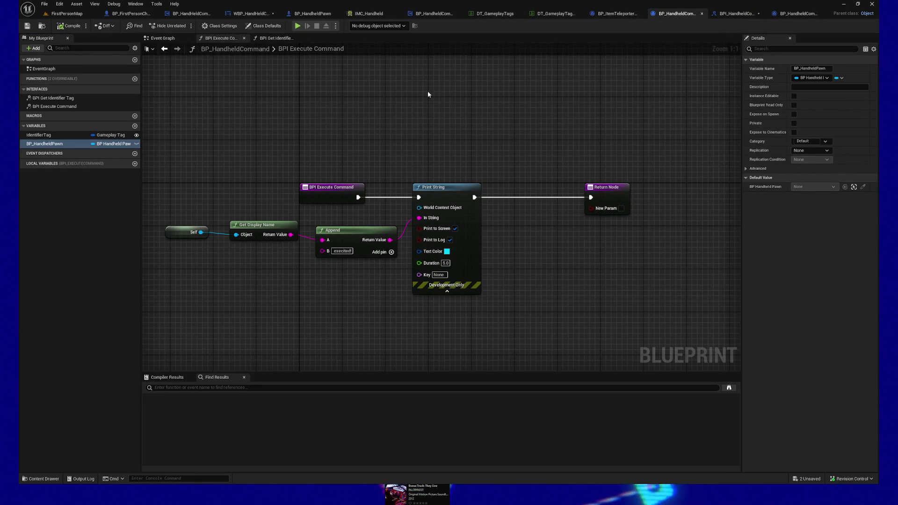
- Rename BP_HandheldCommand's pawn variable to HandheldPawnRef
left_click(59, 144)
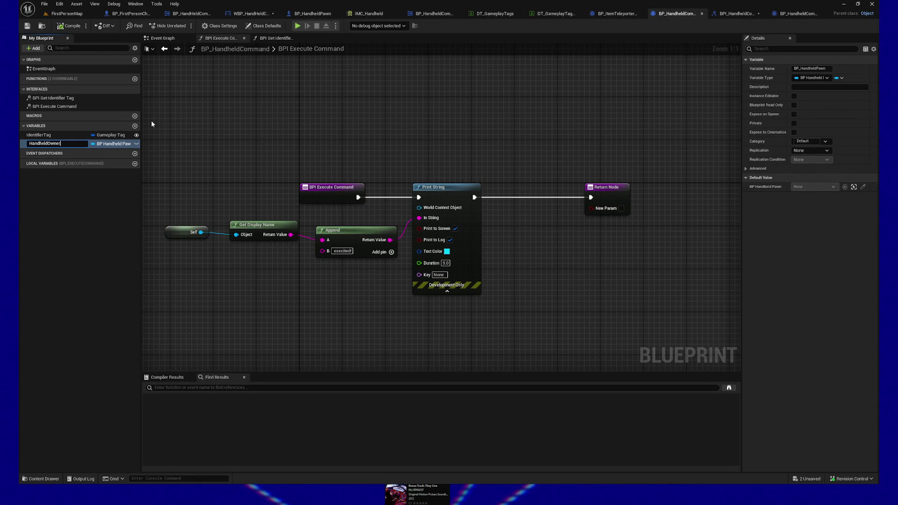
key("Left")
key("Left")
key("Left")
type("Paw")
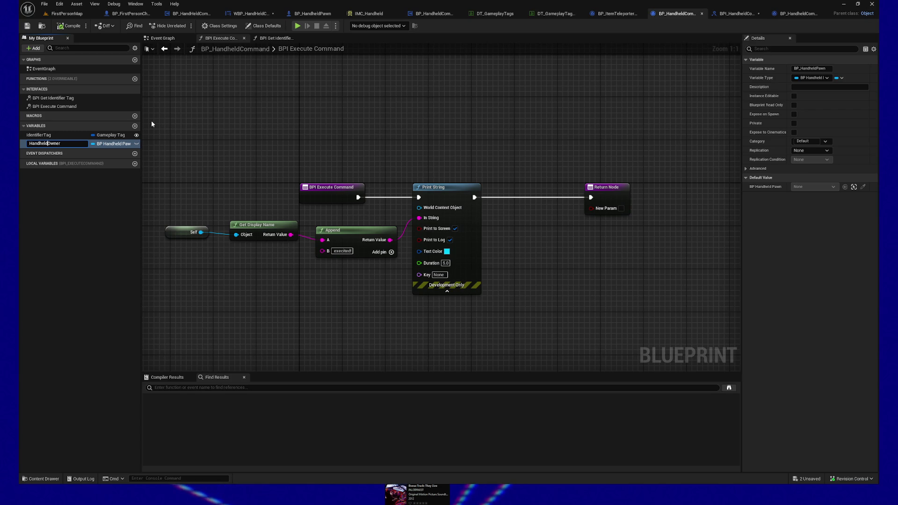
type("n")
key("Delete")
key("Delete")
key("Delete")
type("Re")
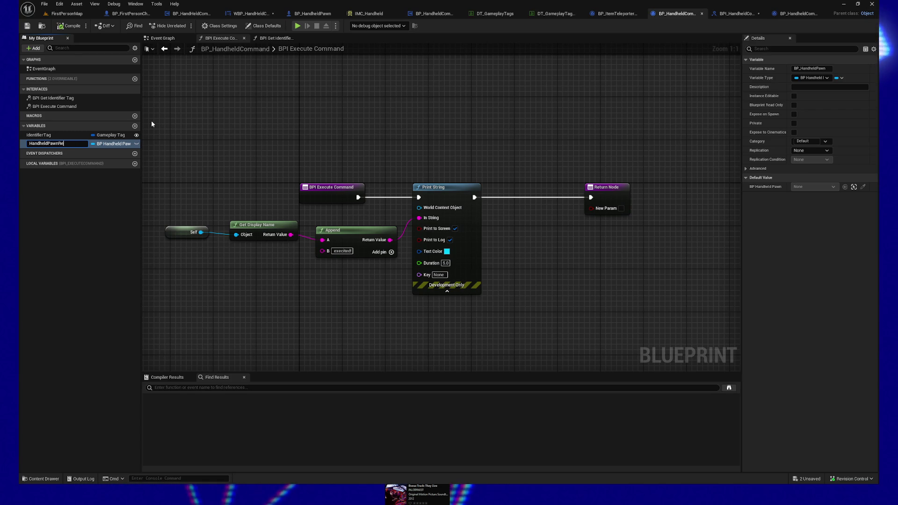
type("f")
key("Return")
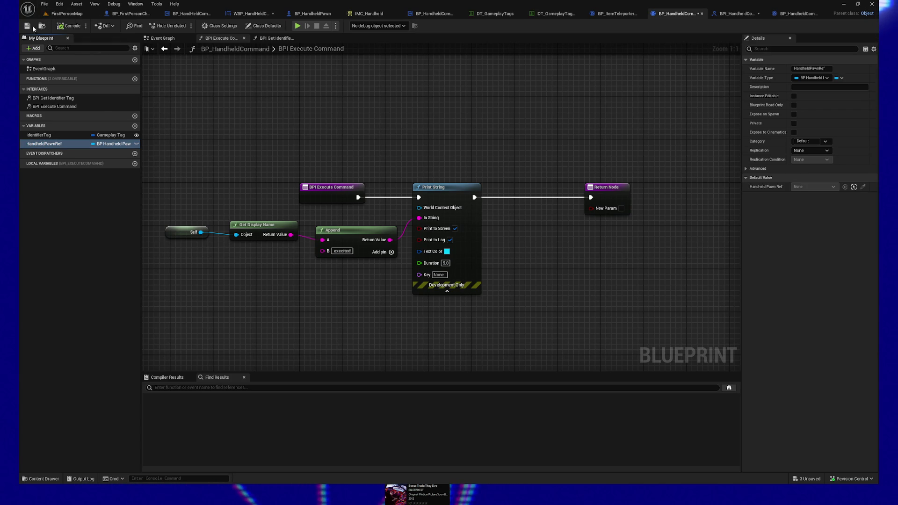
left_click(741, 15)
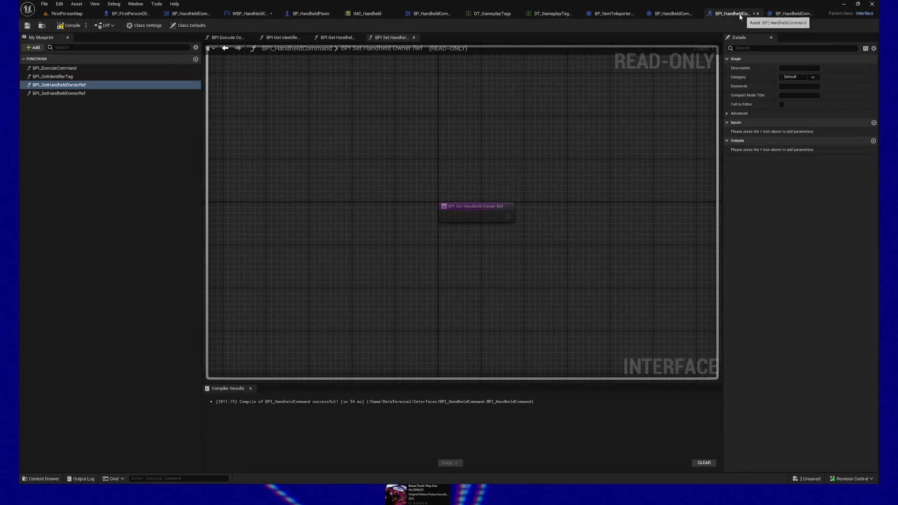
- Rename the interface functions to BPI_GetHandheldPawnRef and BPI_SetHandheldPawnRef and compile
left_click(49, 88)
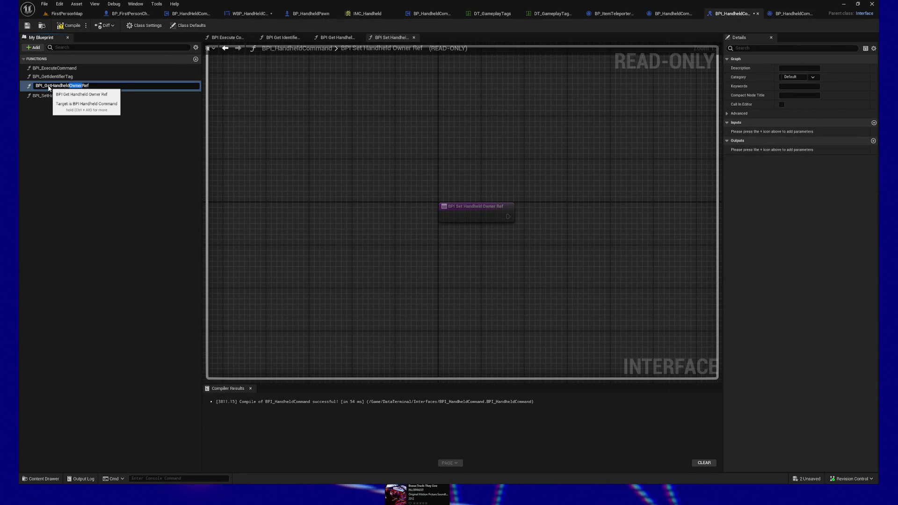
type("Pawn")
key("Return")
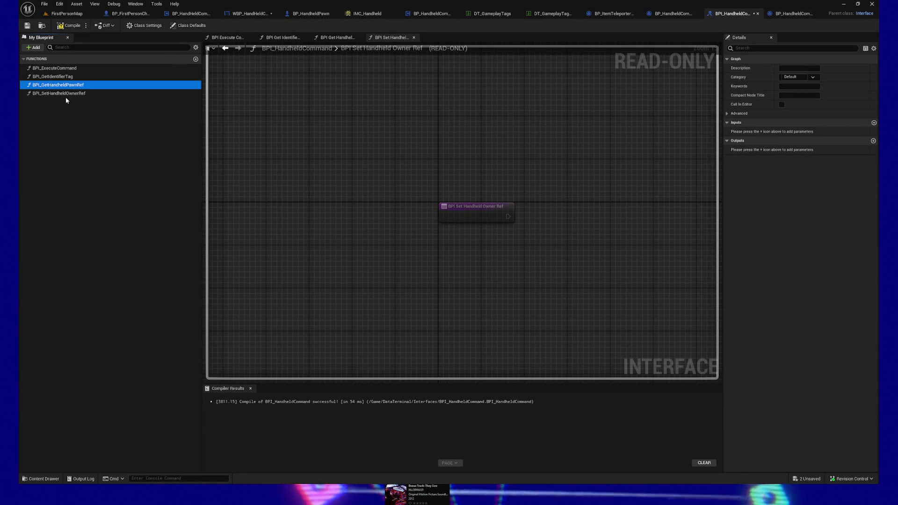
left_click(136, 93)
key("F2")
key("BackSpace")
key("BackSpace")
key("BackSpace")
type("Pawn")
key("Return")
left_click(81, 26)
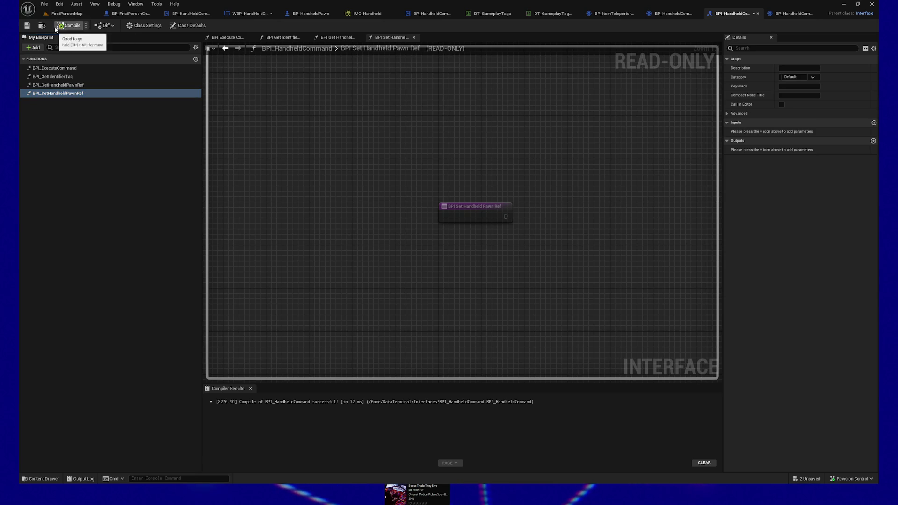
- Give BPI_SetHandheldPawnRef an InHandheldPawnRef input of type BP_HandheldPawn Object Reference, then compile
left_click(874, 123)
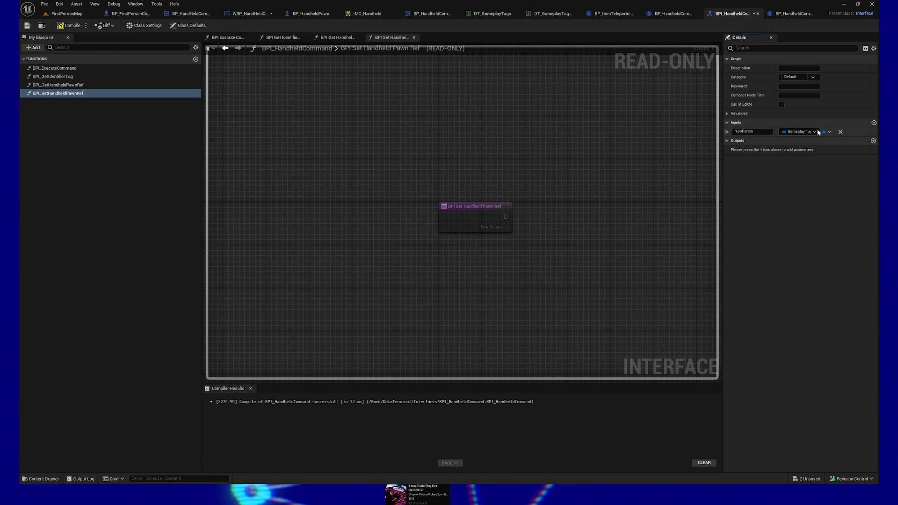
left_click(815, 131)
type("bp_handh")
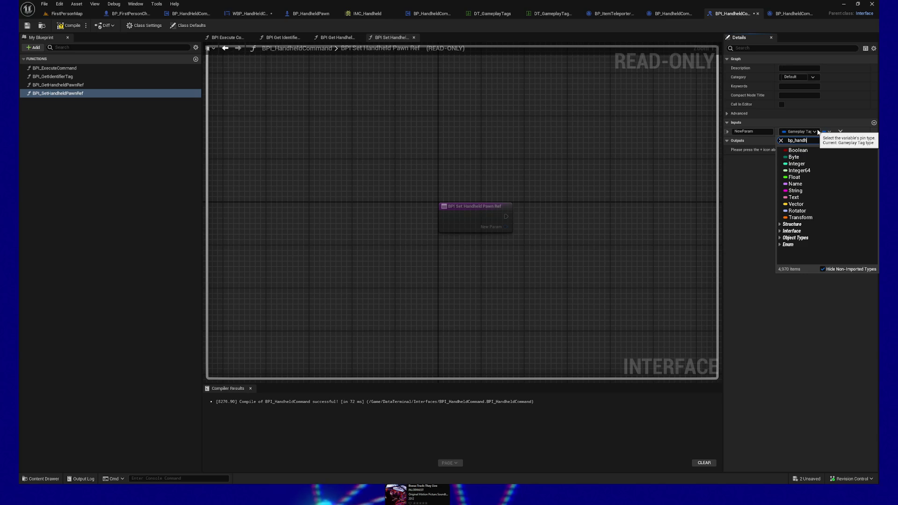
type("pawn")
left_click(826, 164)
left_click(751, 132)
type("Hand")
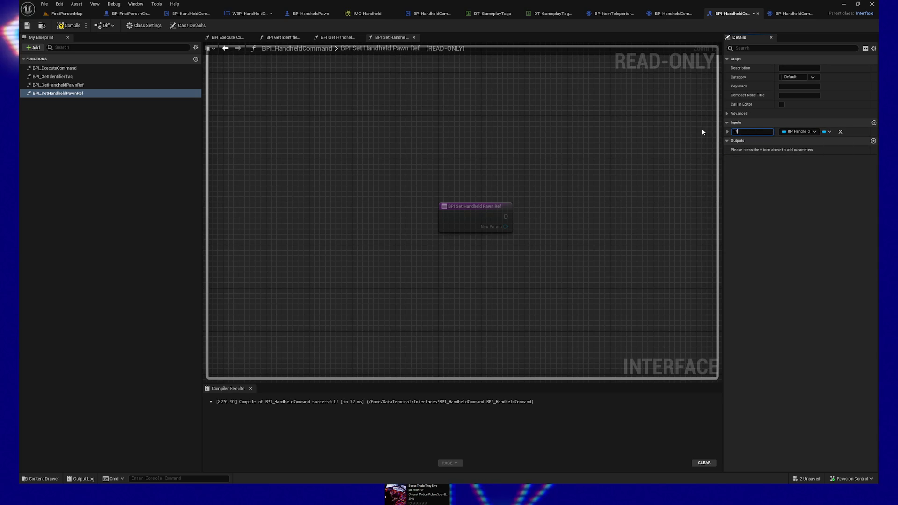
key("BackSpace")
key("BackSpace")
key("BackSpace")
type("InHan")
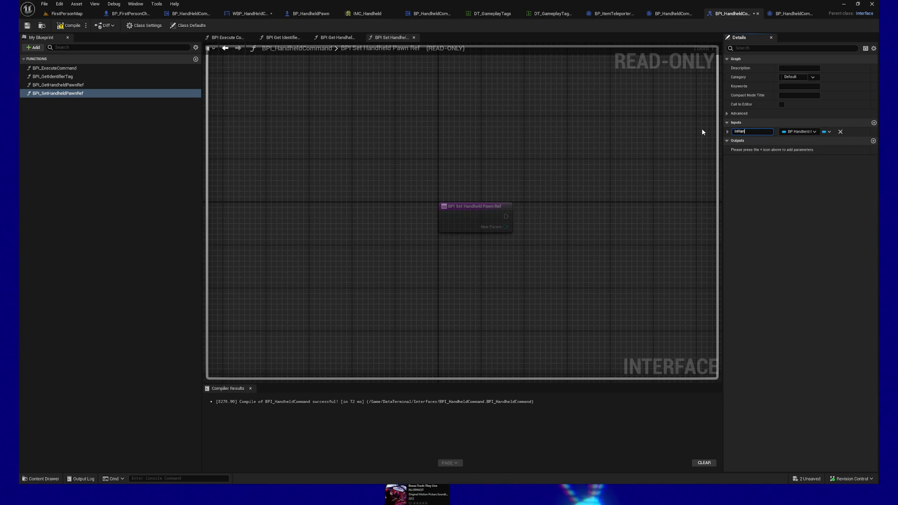
type("dheldPawnRef")
key("Return")
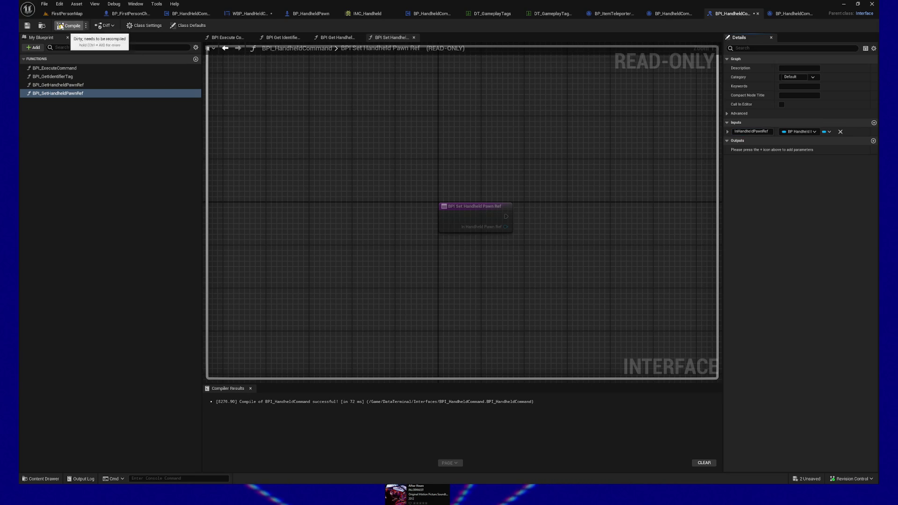
left_click(65, 25)
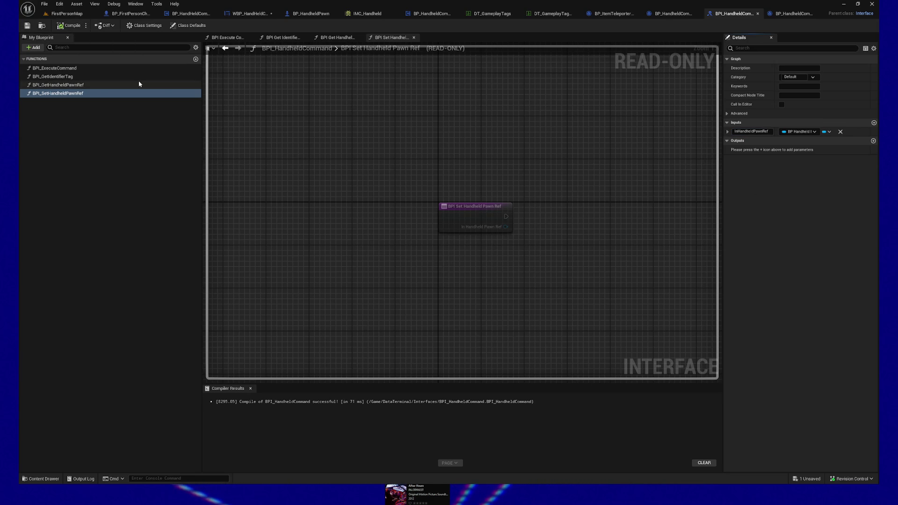
left_click(66, 85)
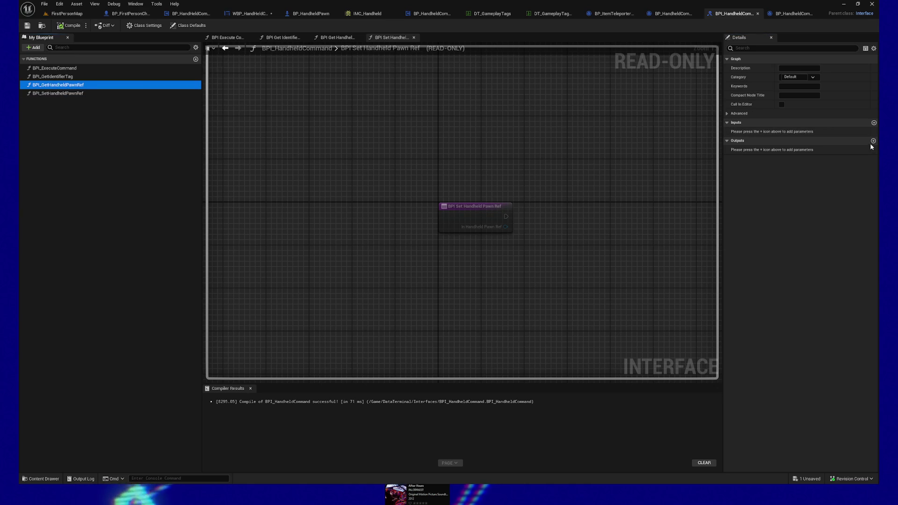